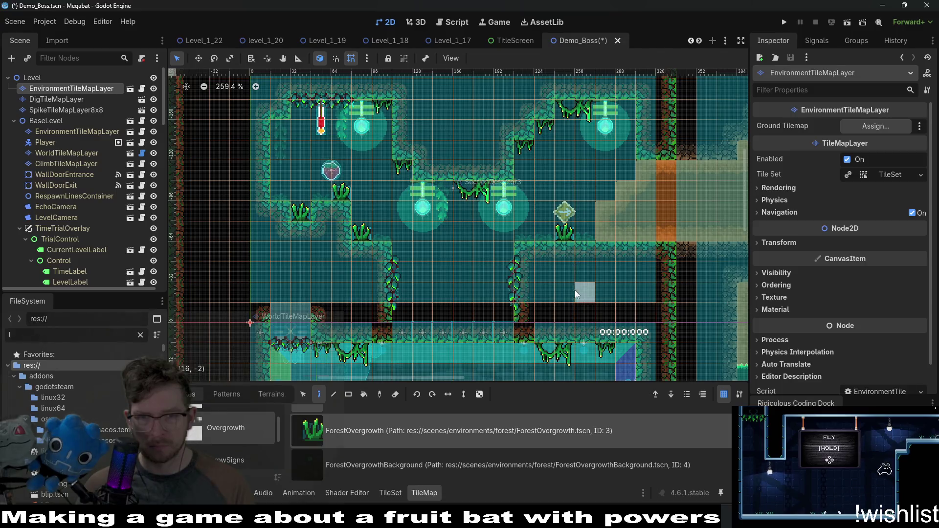
- Save Demo_Boss.tscn with Ctrl+S and open the Debug options menu
scroll(552, 266, down, 1)
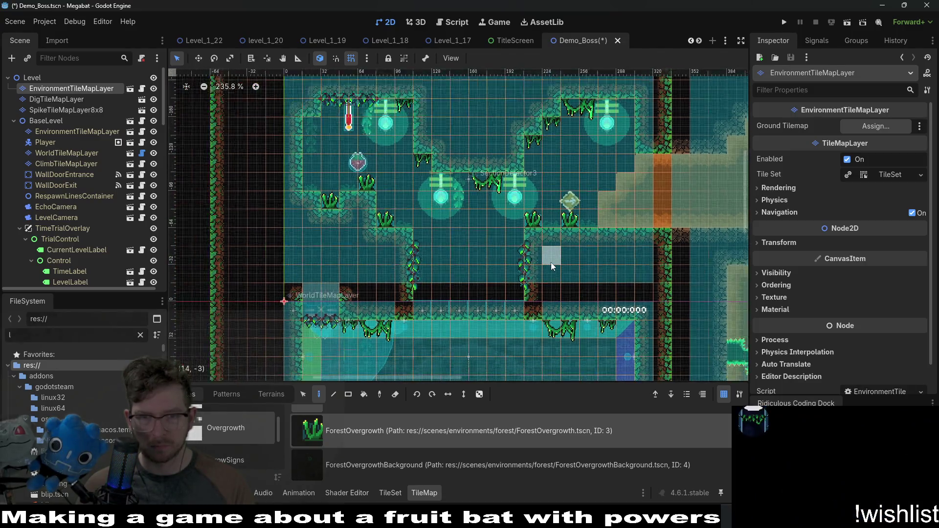
scroll(551, 265, down, 6)
scroll(552, 265, up, 3)
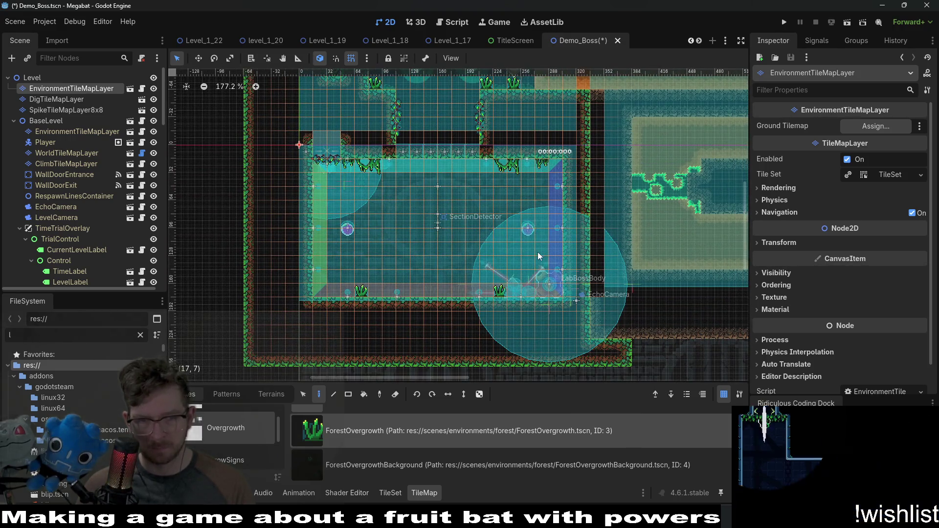
key(ctrl+s)
scroll(384, 236, down, 4)
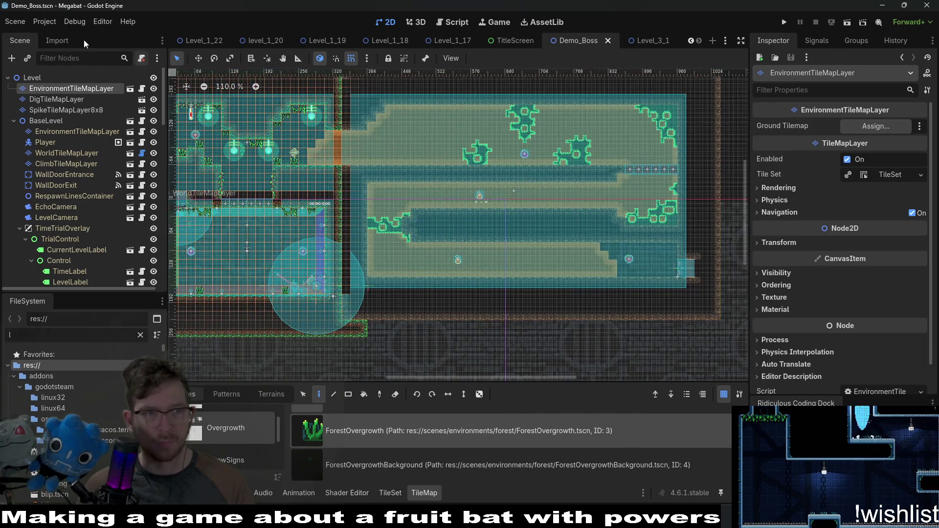
click(74, 21)
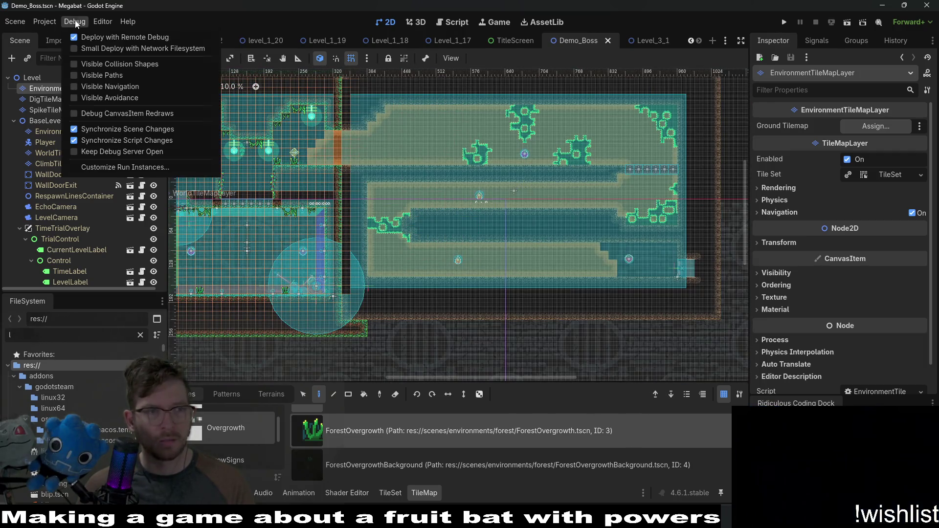
click(87, 168)
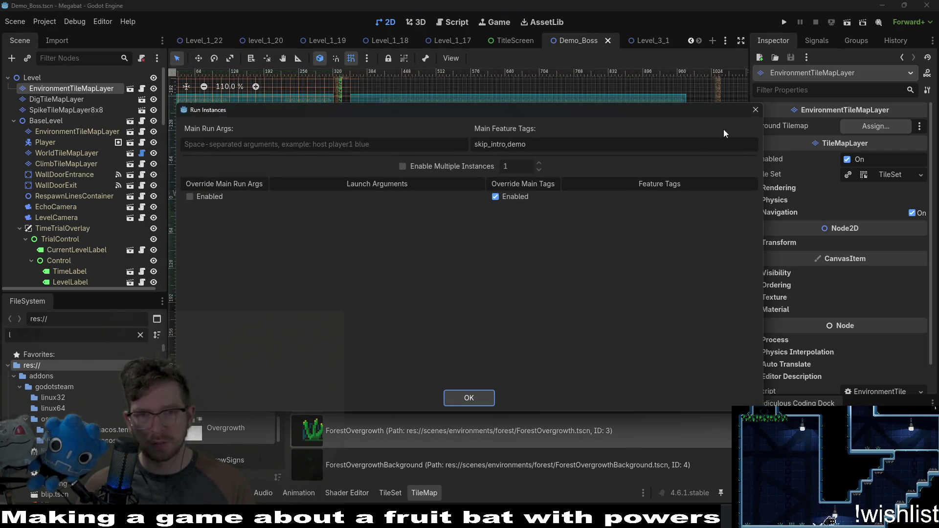
click(756, 110)
scroll(371, 217, down, 5)
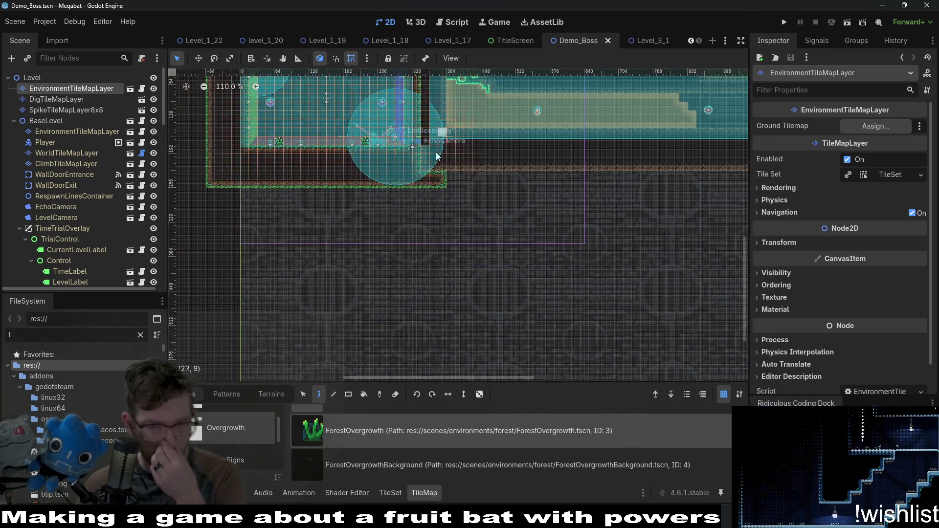
scroll(489, 227, up, 2)
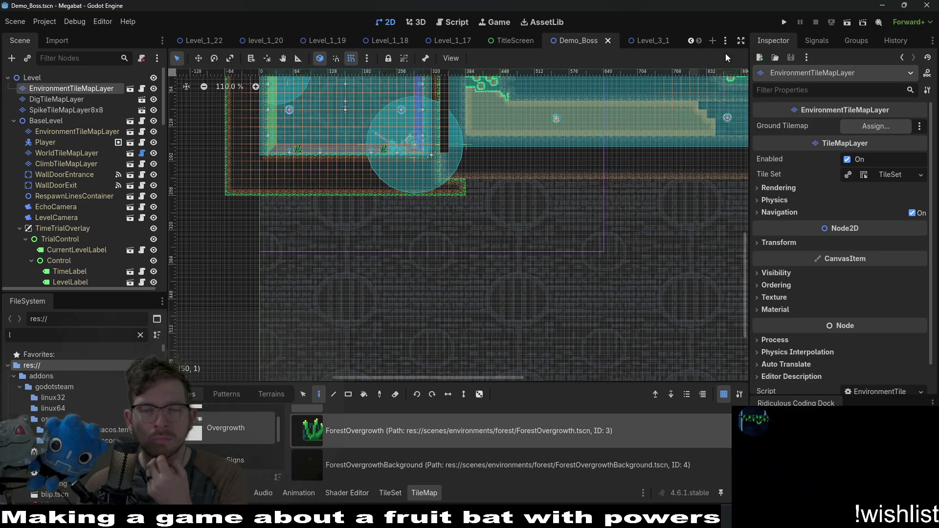
click(783, 24)
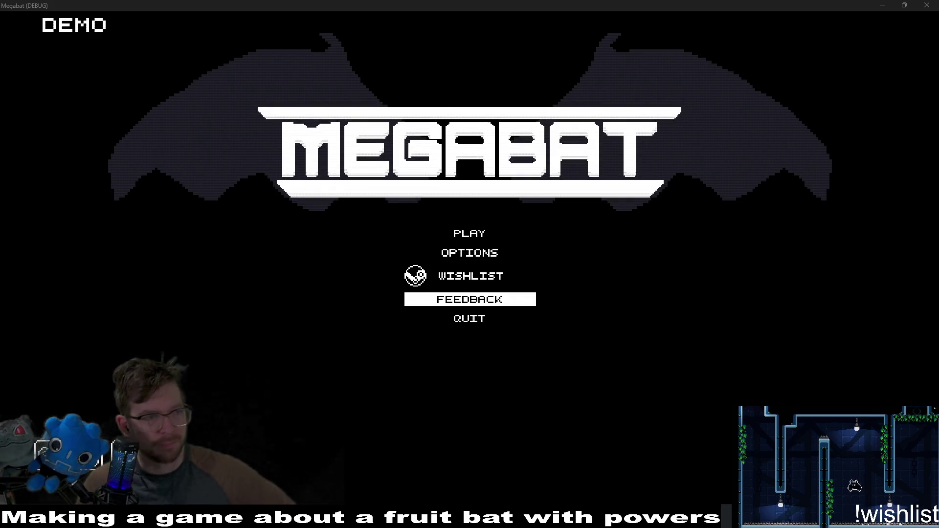
- Choose PLAY, pick a profile, enter level 2-11 and fly down-right toward the left fruit
click(467, 237)
click(472, 165)
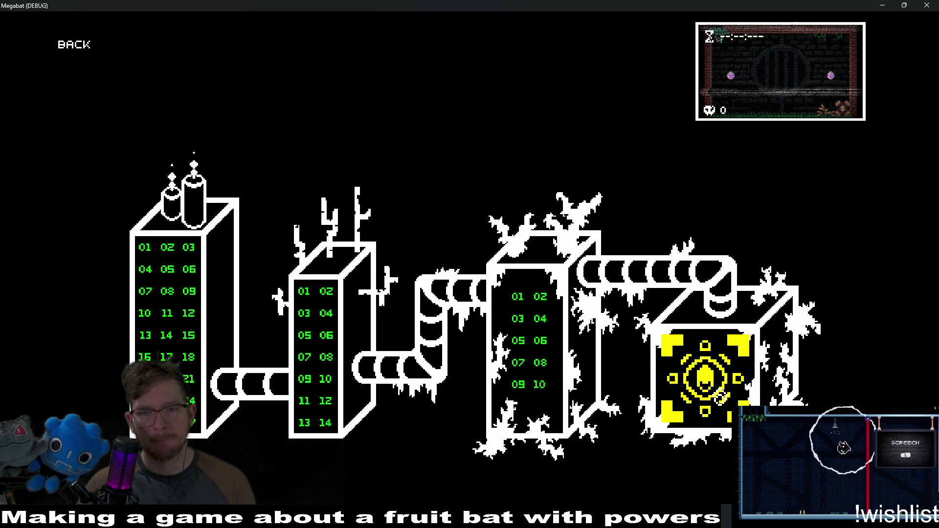
key(Down)
key(Right)
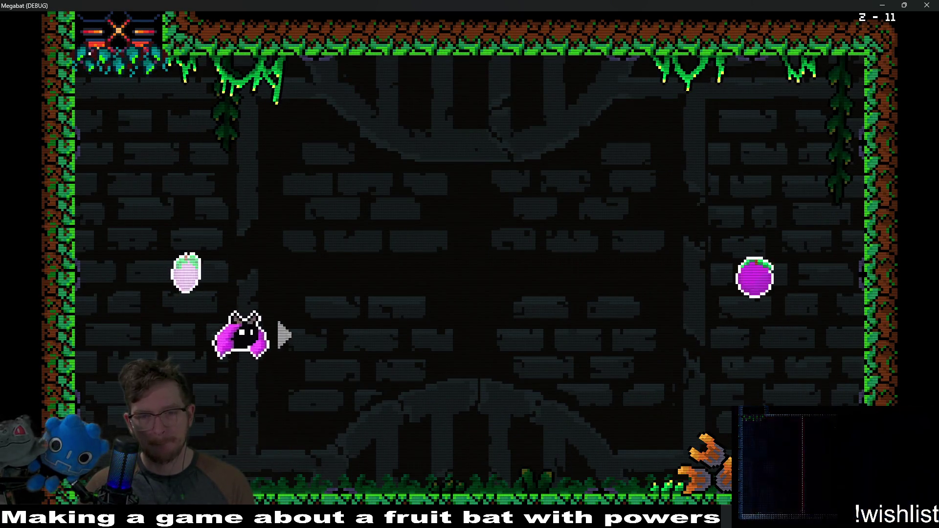
- Dodge the emerging boss by flying back and forth along the floor
key(Left)
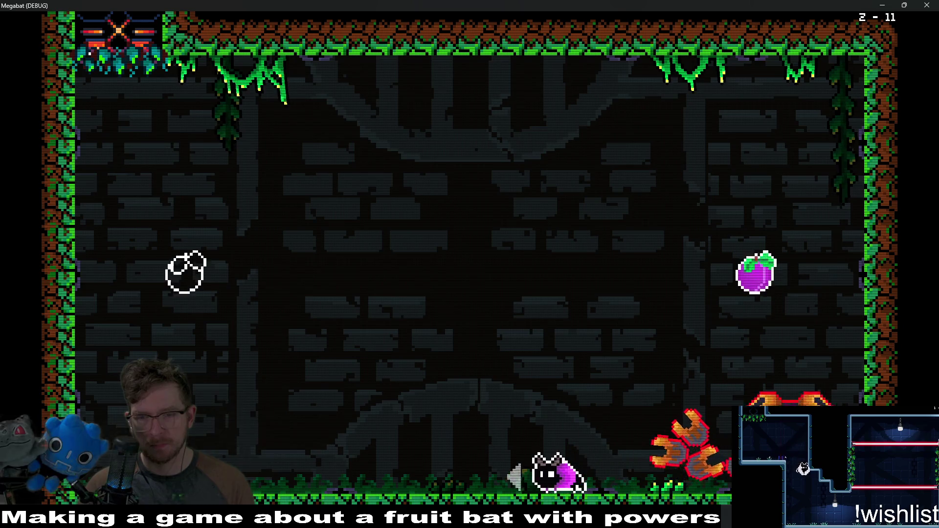
key(Right)
key(Right)
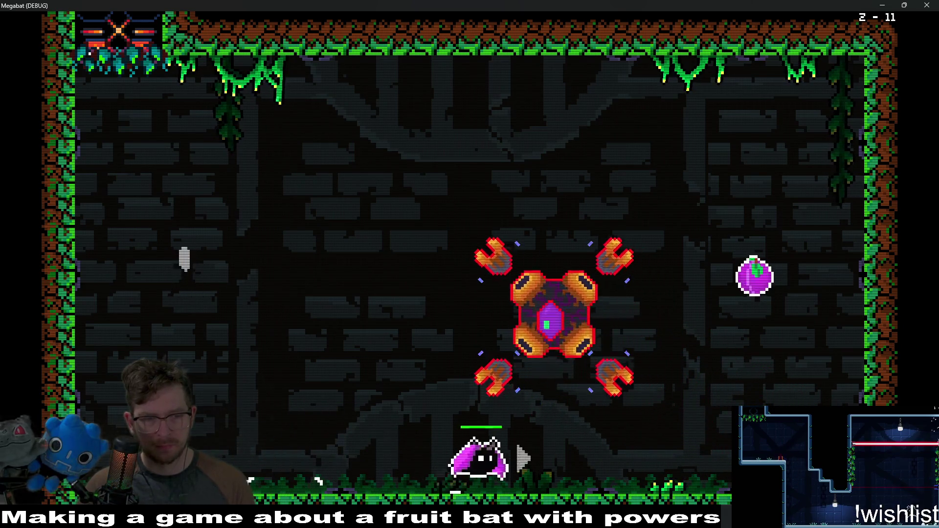
key(Up)
key(Down)
key(Left)
key(Right)
key(Left)
key(Right)
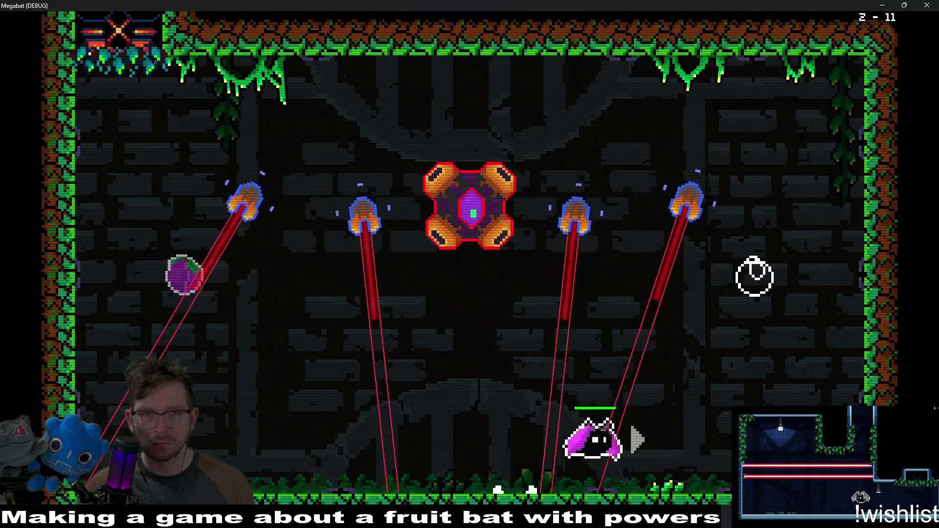
key(Left)
key(Left)
- Fly between the top corners and floor, releasing a burst and reaching the right fruit
key(Up)
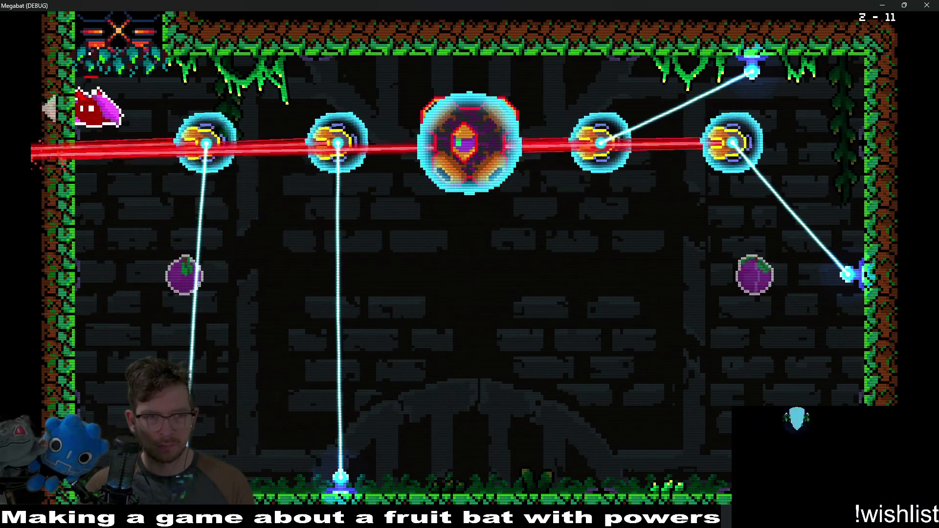
key(Down)
key(Right)
key(Right)
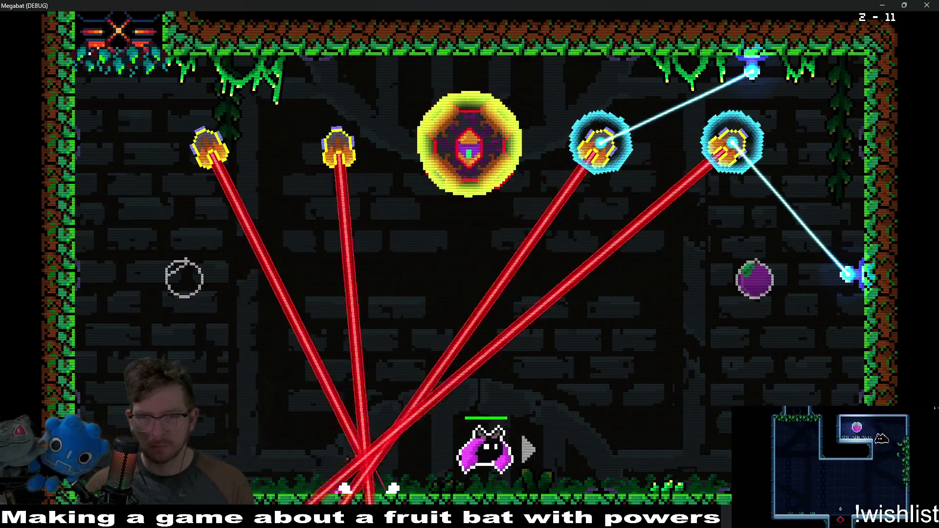
key(Up)
key(Down)
key(Left)
key(Up)
key(space)
key(Right)
- Dive to the floor with another burst, then rise left and drop onto the left fruit
key(Down)
key(Left)
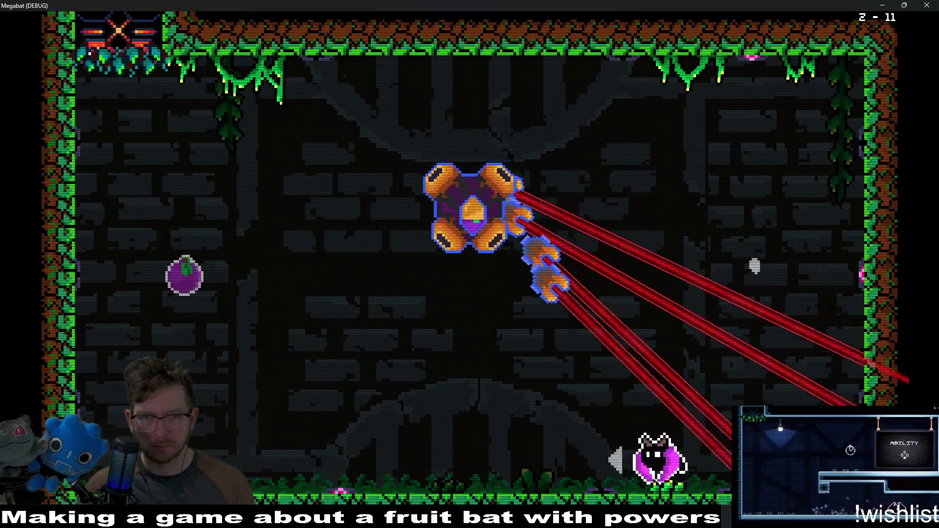
key(Up)
key(Right)
key(Down)
key(Left)
key(space)
key(Left)
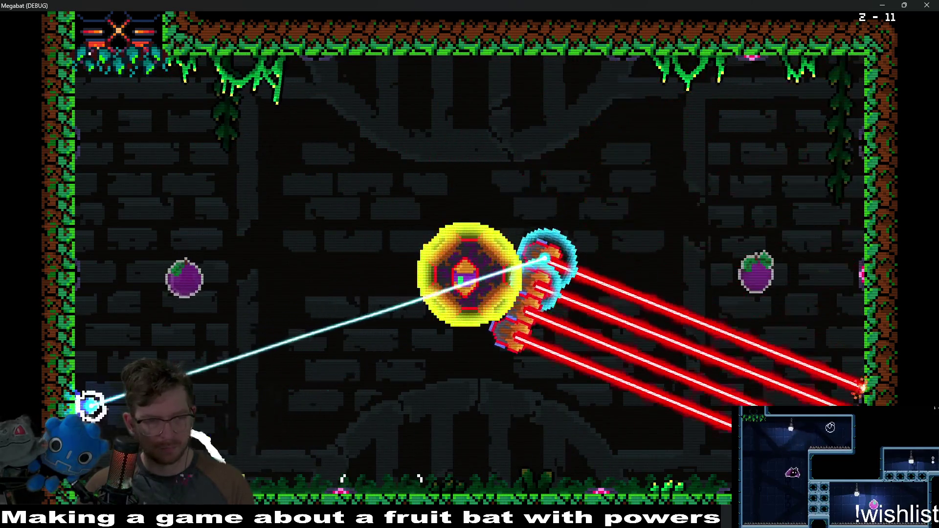
key(Up)
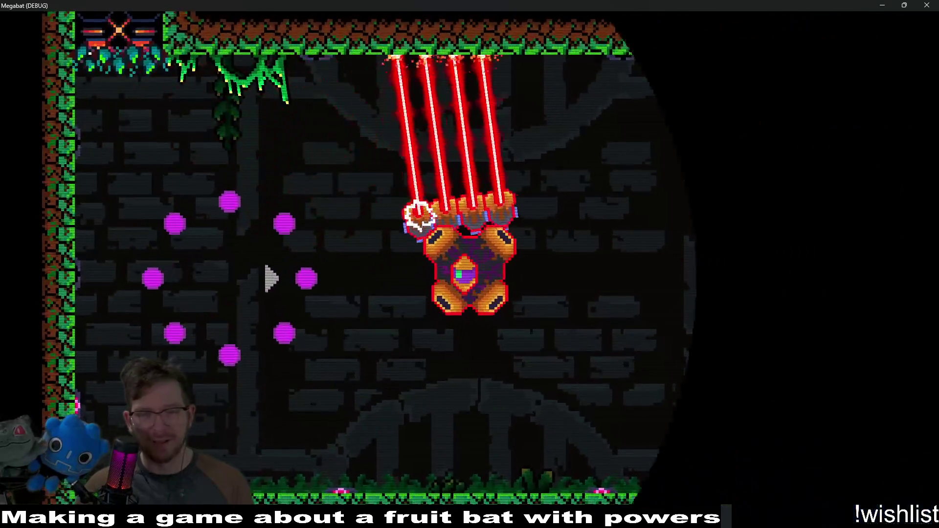
key(Down)
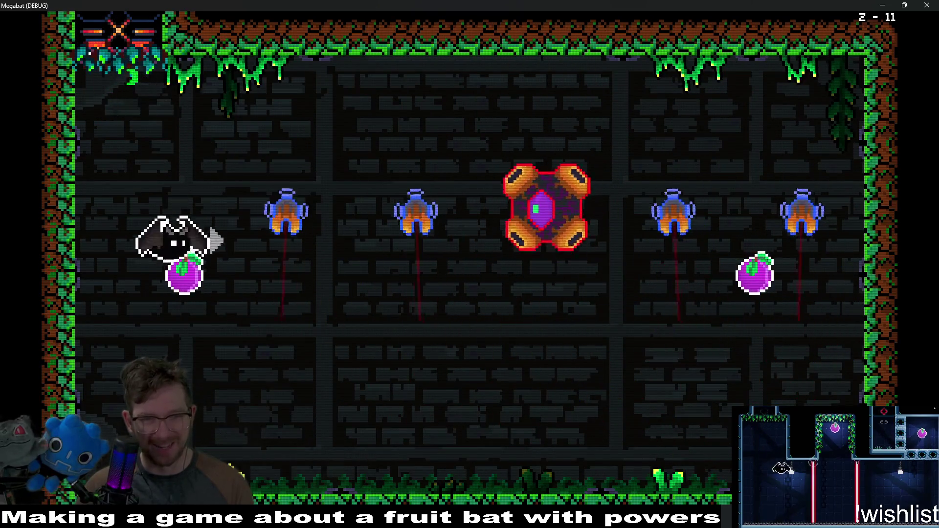
- Dodge lasers along the floor, climbing both walls and hopping mid-screen
key(Right)
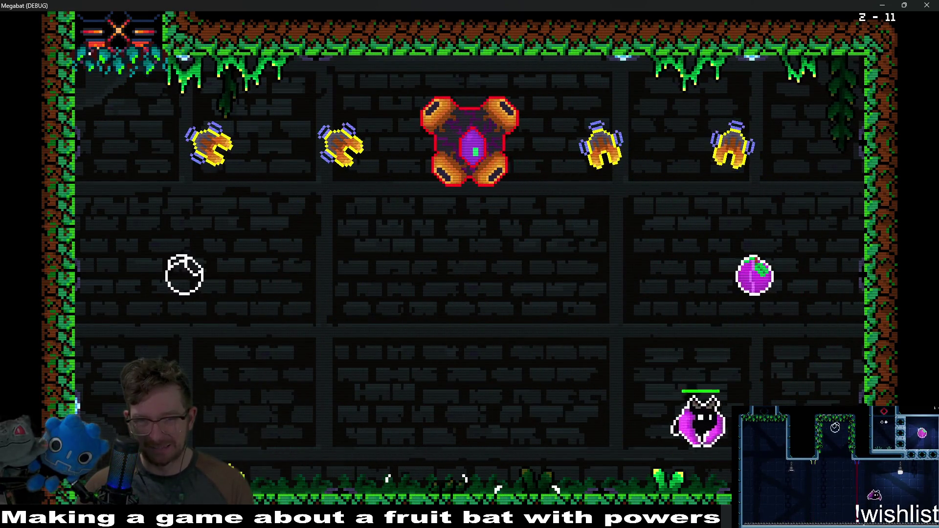
key(Left)
key(Left)
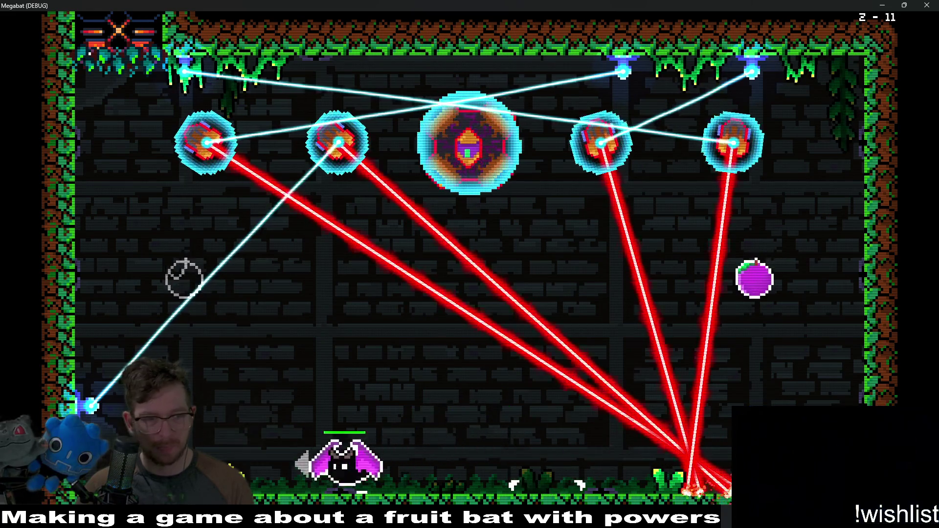
key(Right)
key(Right)
key(Up)
key(Down)
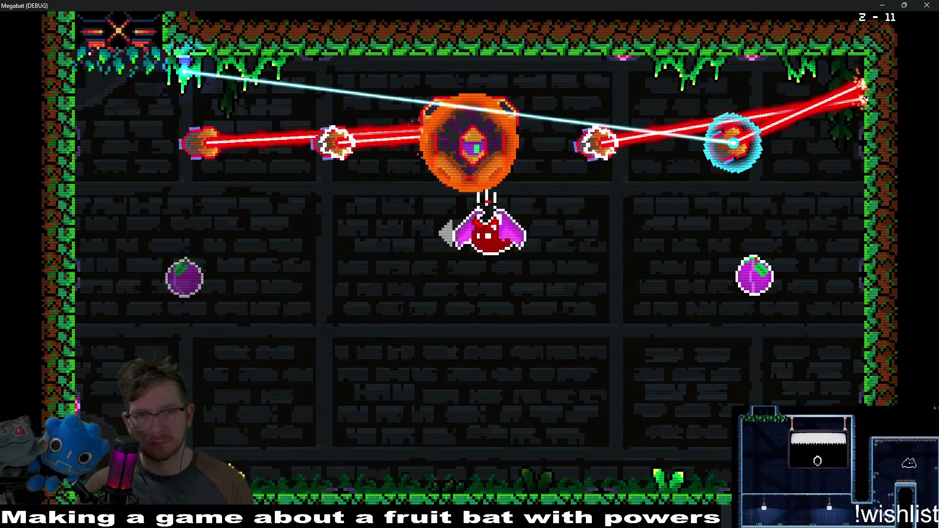
key(Up)
key(Up)
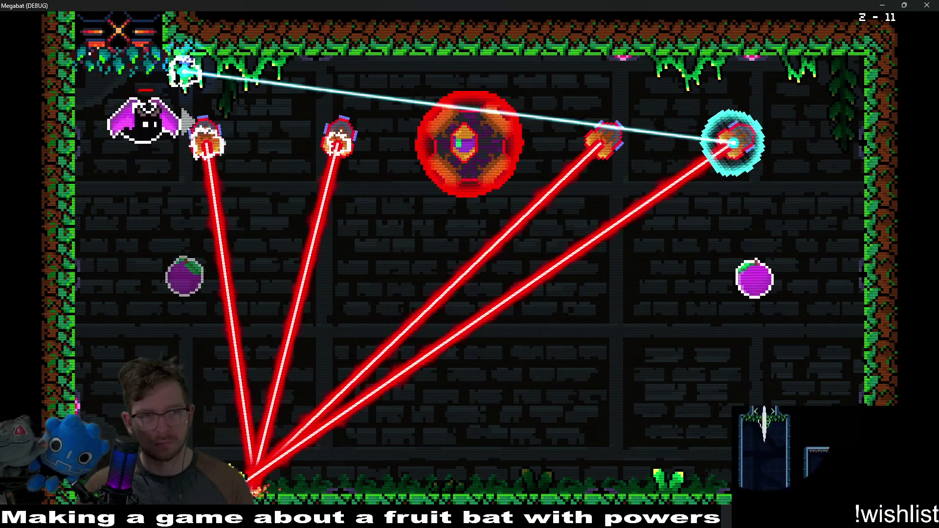
key(Down)
key(Right)
key(Up)
key(Left)
key(Down)
key(Right)
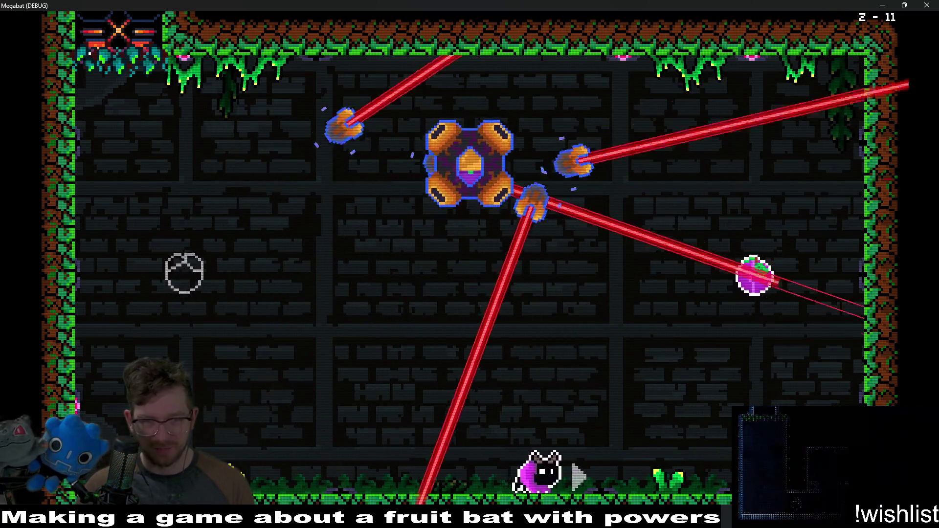
- Weave between the floor and upper right, then fly to the top centre with a swirl attack
key(Up)
key(Left)
key(Down)
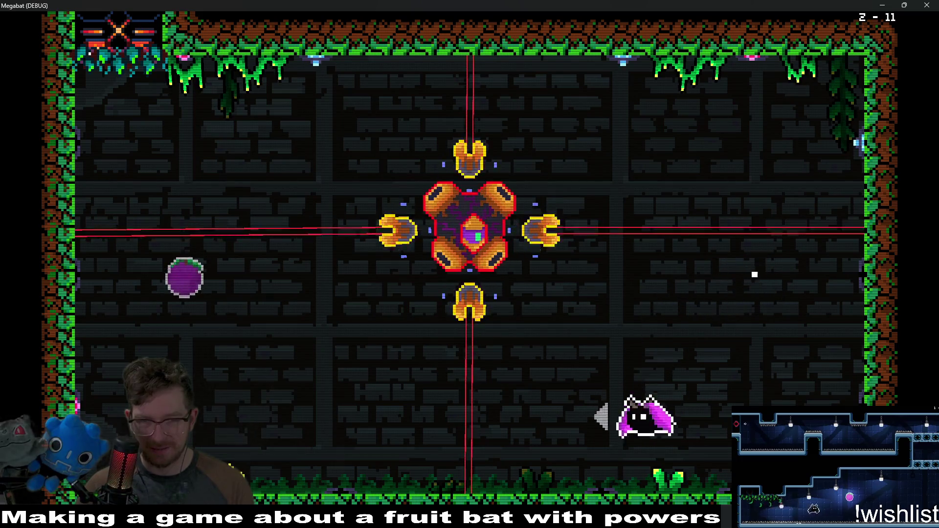
key(Right)
key(Up)
key(Left)
key(Left)
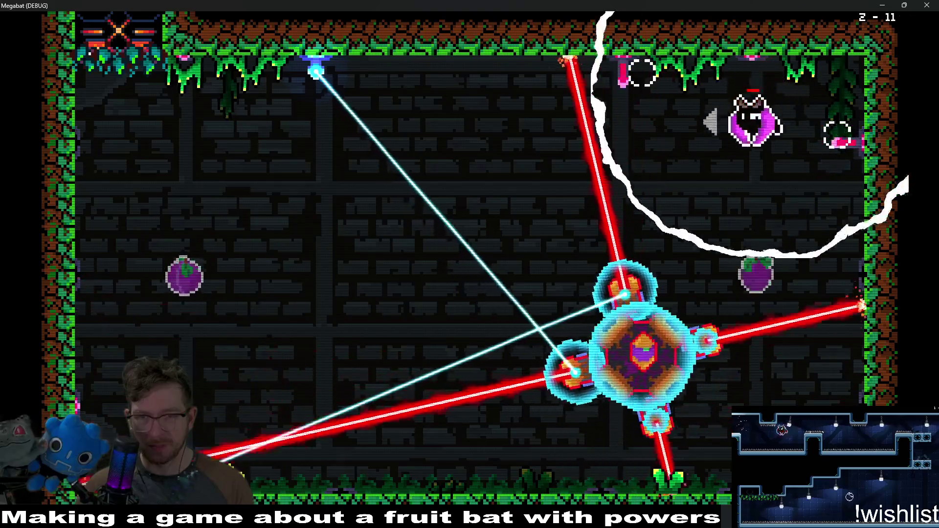
key(Down)
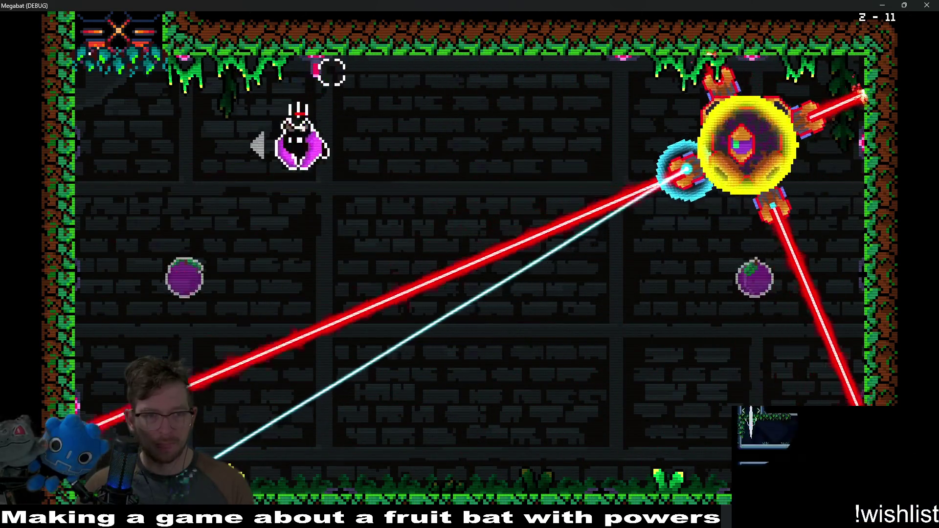
key(Right)
key(Right)
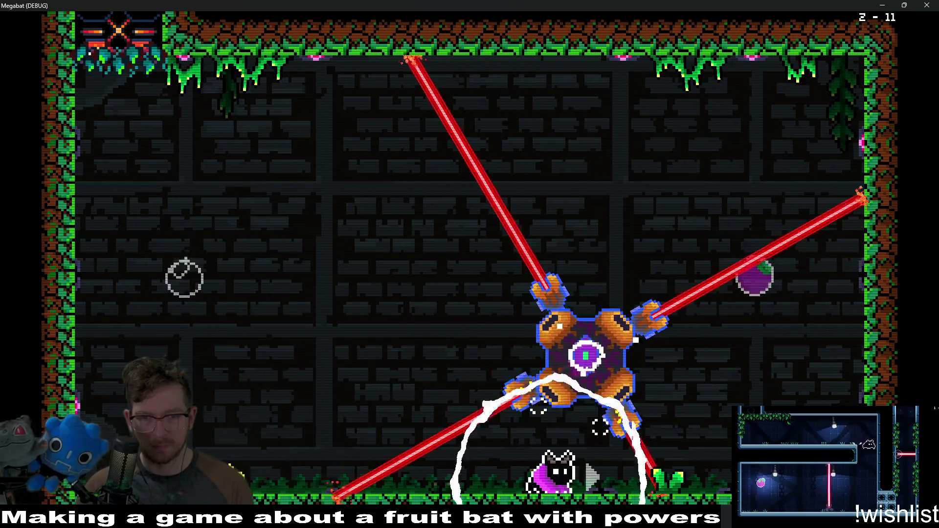
key(Left)
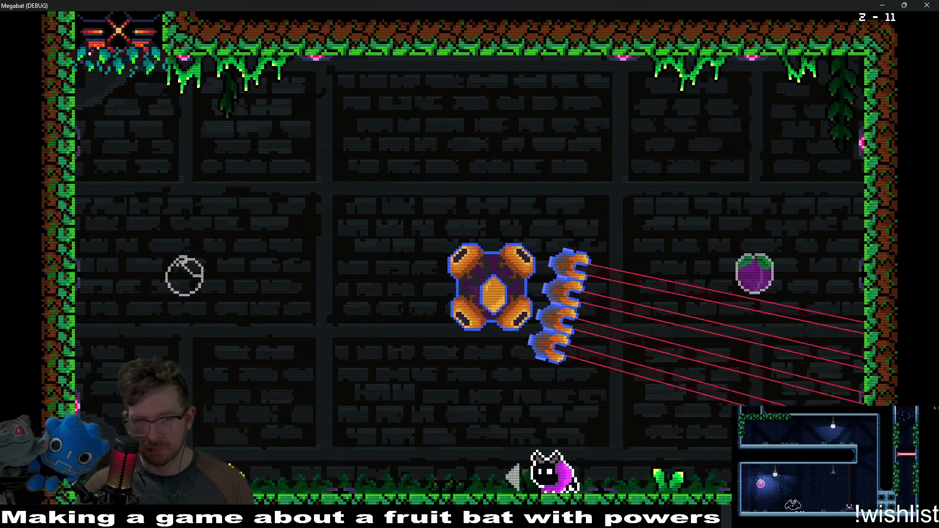
key(Right)
key(Up)
key(Left)
- Dash along the floor, attack the boss and finish it off from below
key(Down)
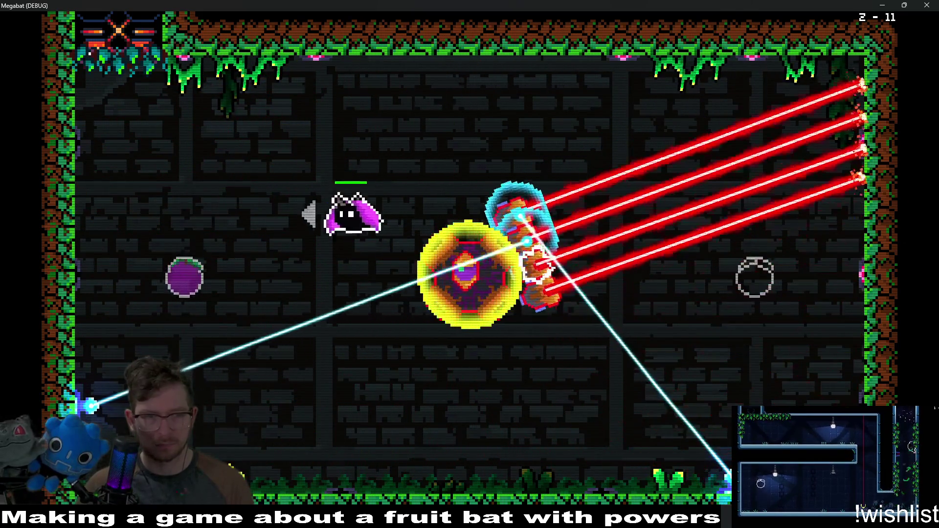
key(Right)
key(Up)
key(Left)
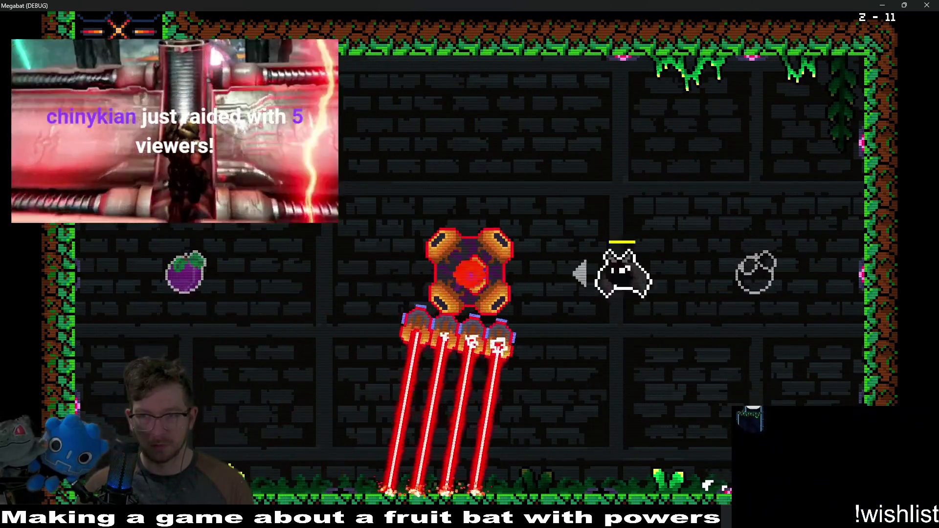
key(Down)
key(Down)
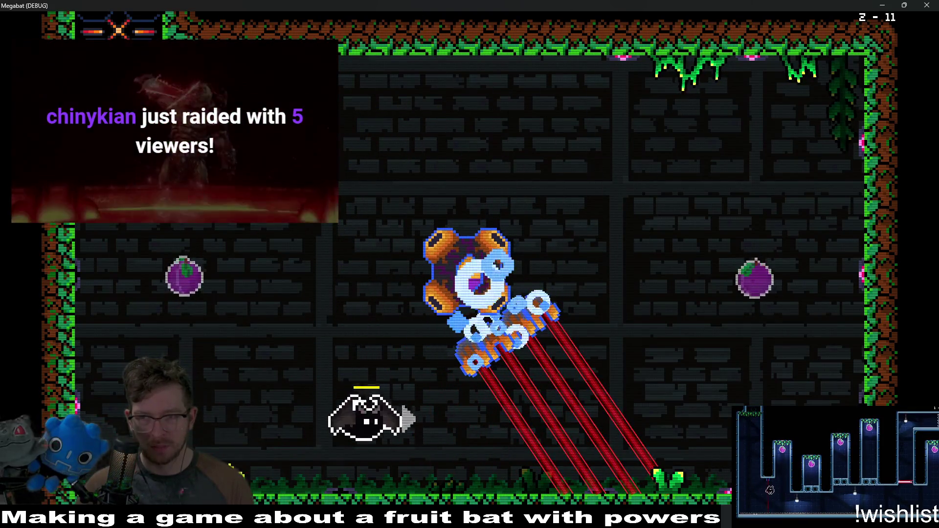
key(Right)
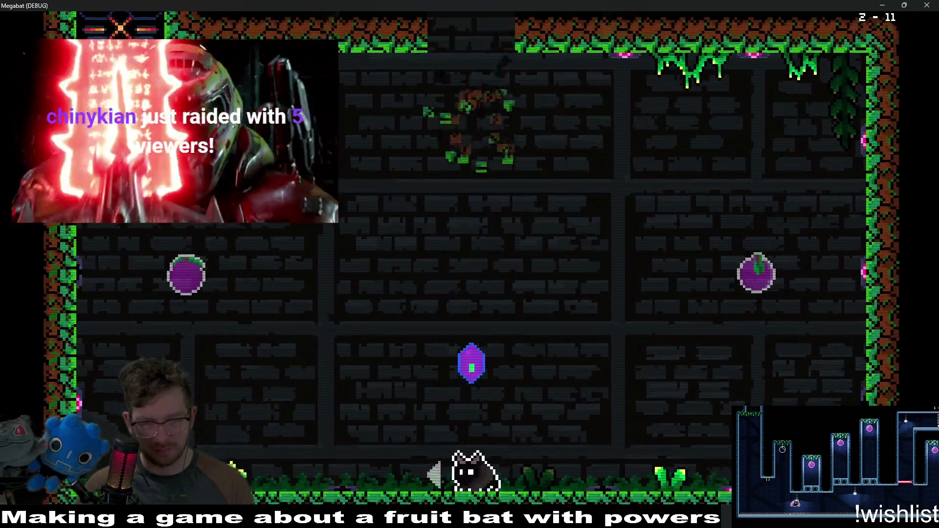
- Grab the right-hand fruit and leave the arena through the top opening into the next room
key(Right)
key(Up)
key(Left)
key(Up)
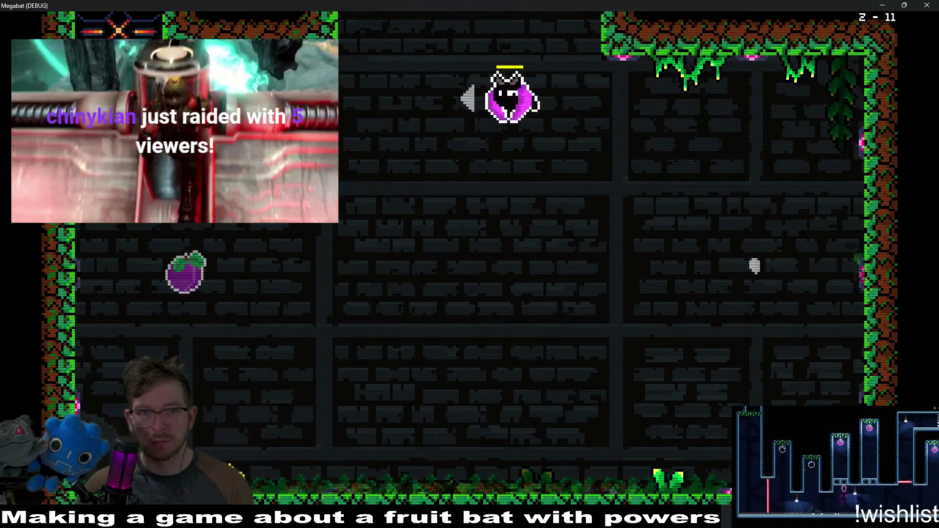
key(Right)
key(Left)
key(Up)
key(Up)
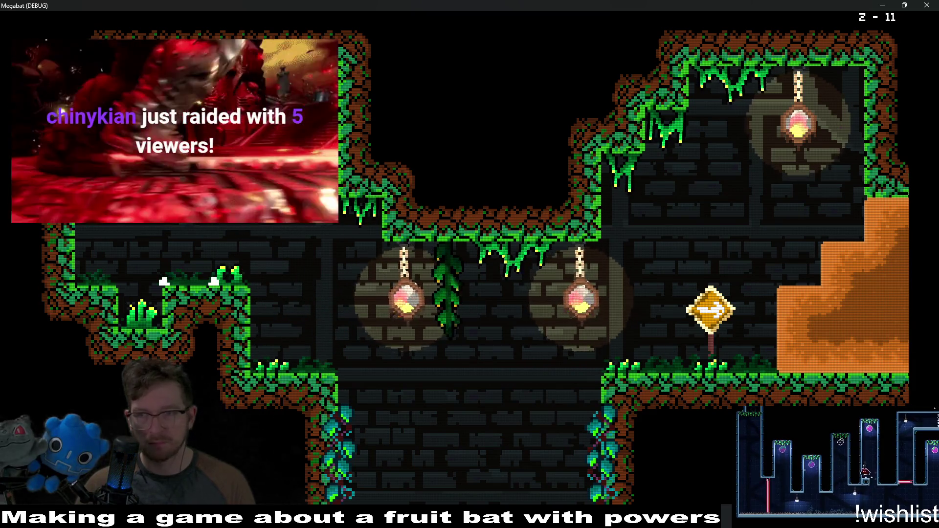
- Fly right, dive through the gate, collect the corridor fruit, then close the running game
key(Right)
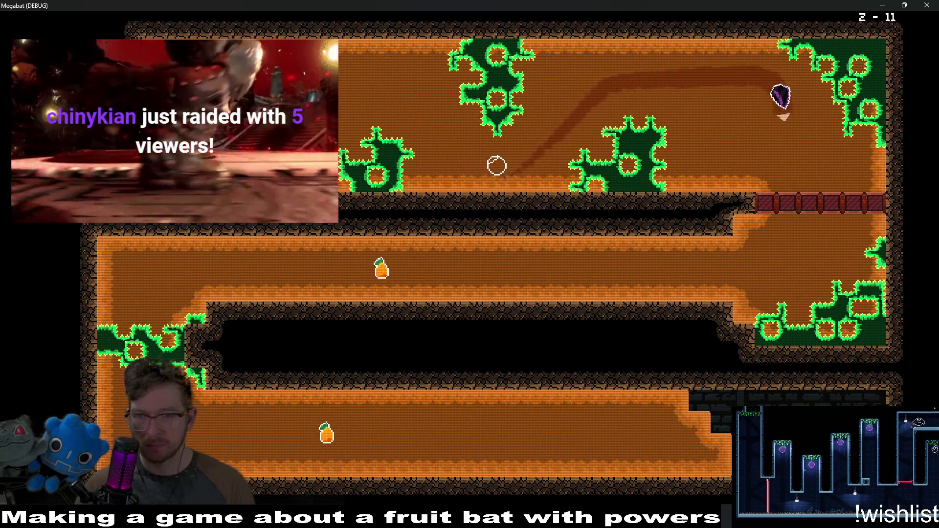
key(Down)
key(Left)
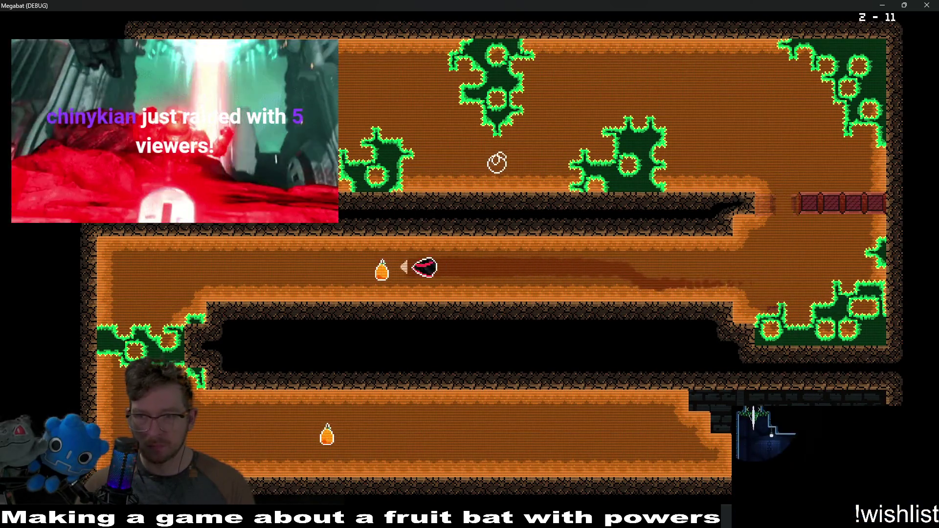
key(Up)
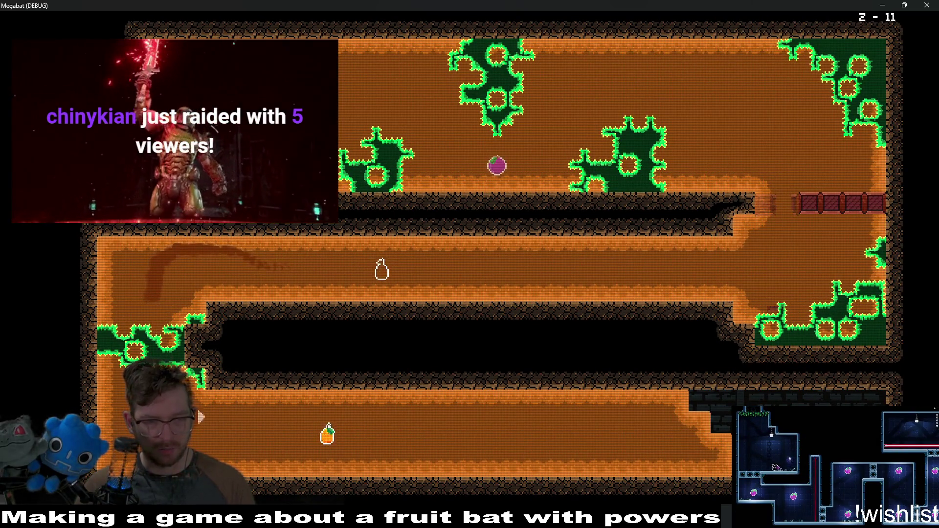
key(Right)
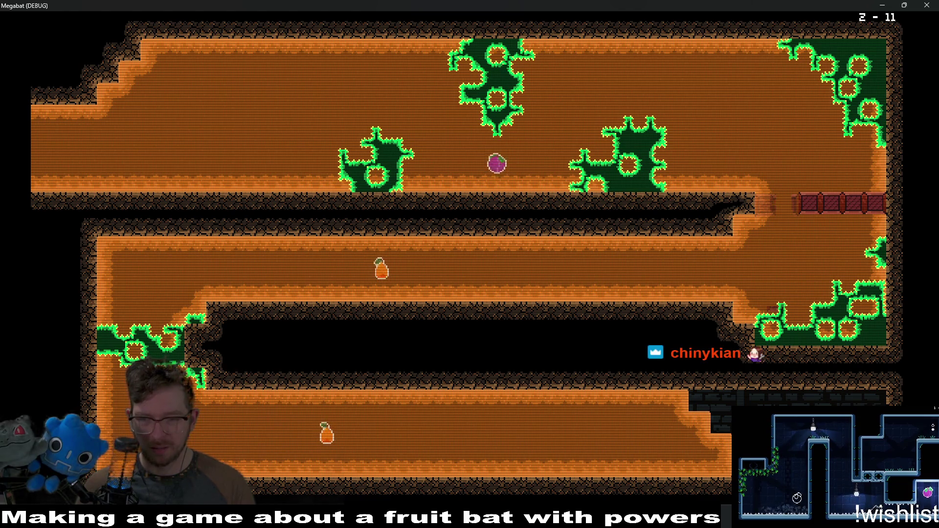
click(927, 5)
- Return to the Demo_Boss viewport and select the BaseLevel node to view its settings
scroll(553, 212, up, 5)
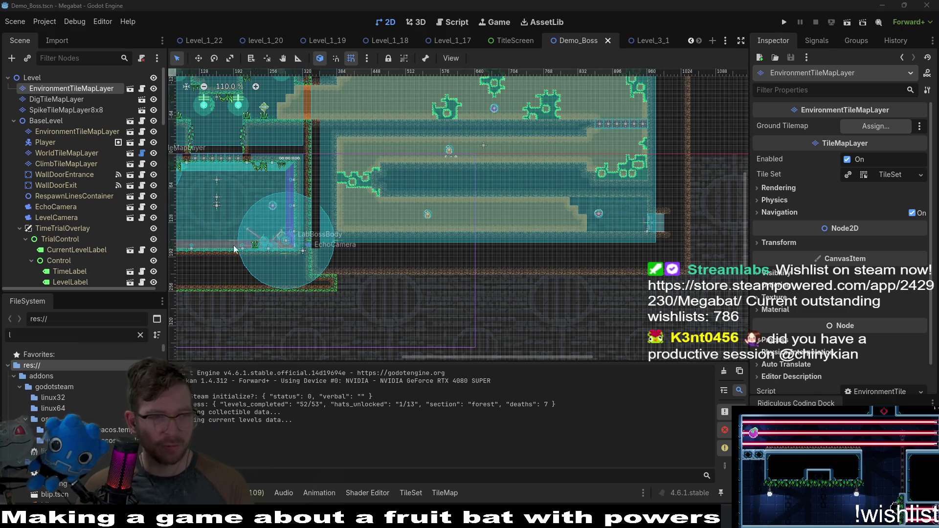
click(69, 122)
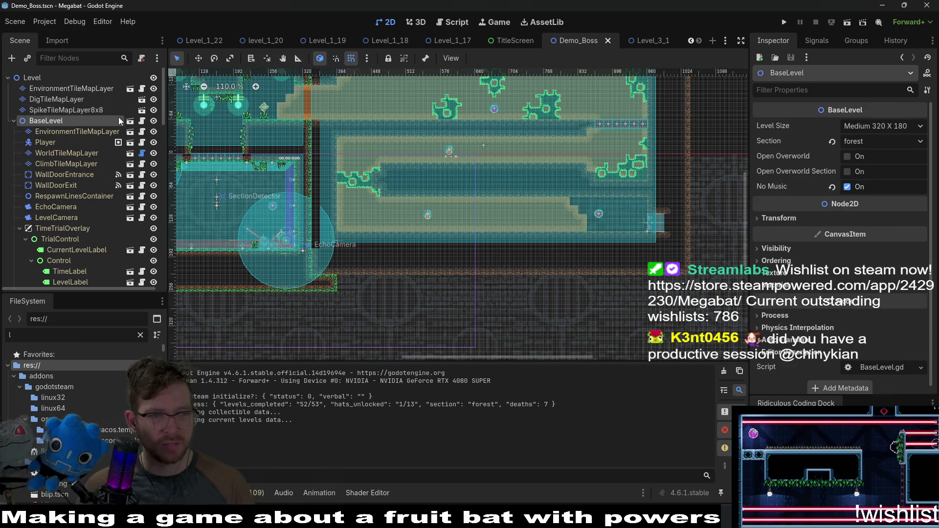
- Inspect the WorldTileMapLayer, WallDoorEntrance and WallDoorExit nodes in turn
scroll(78, 168, down, 2)
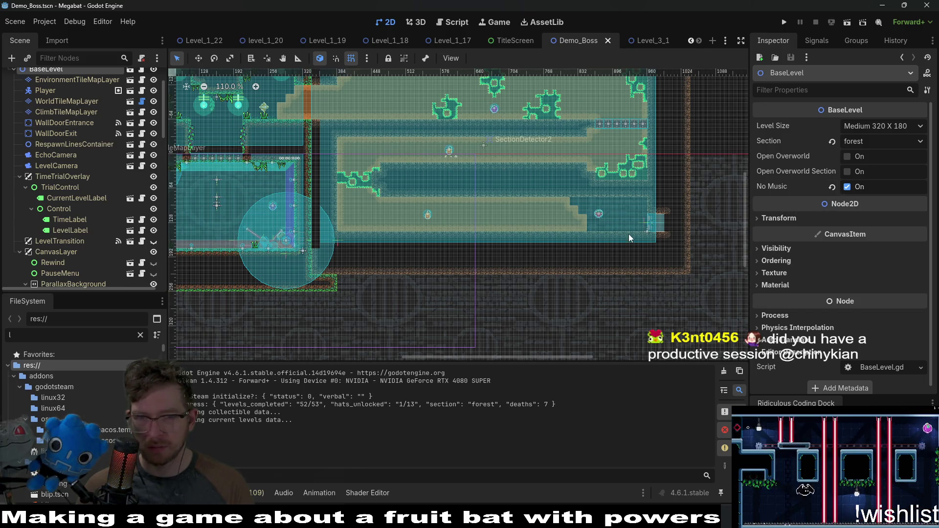
scroll(77, 165, up, 2)
click(81, 129)
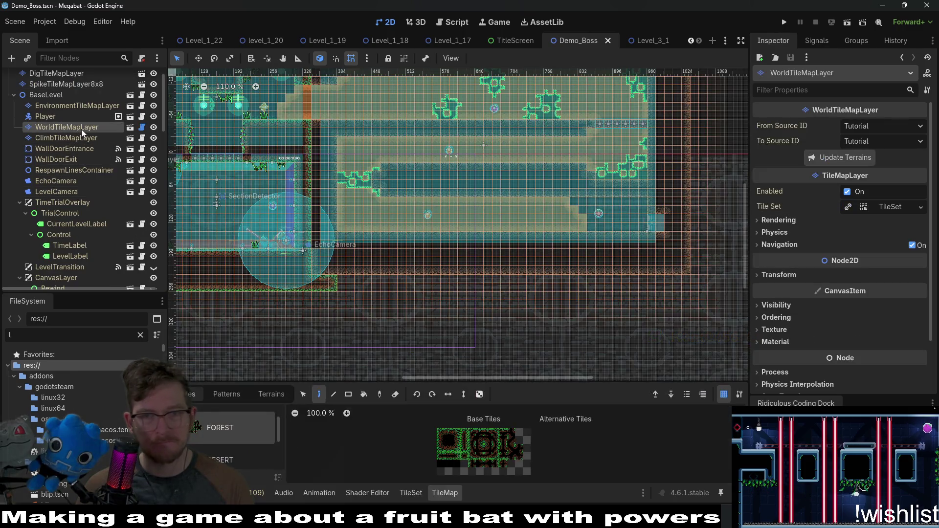
click(58, 146)
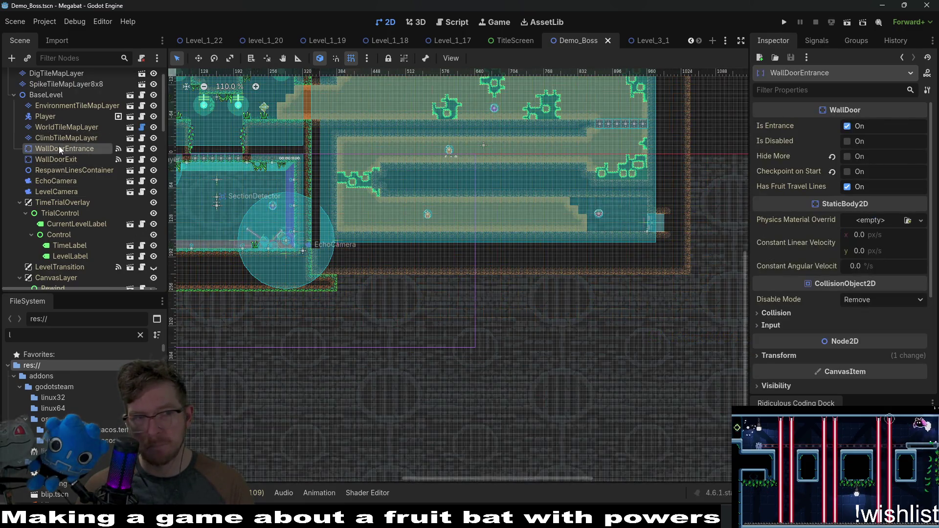
click(59, 160)
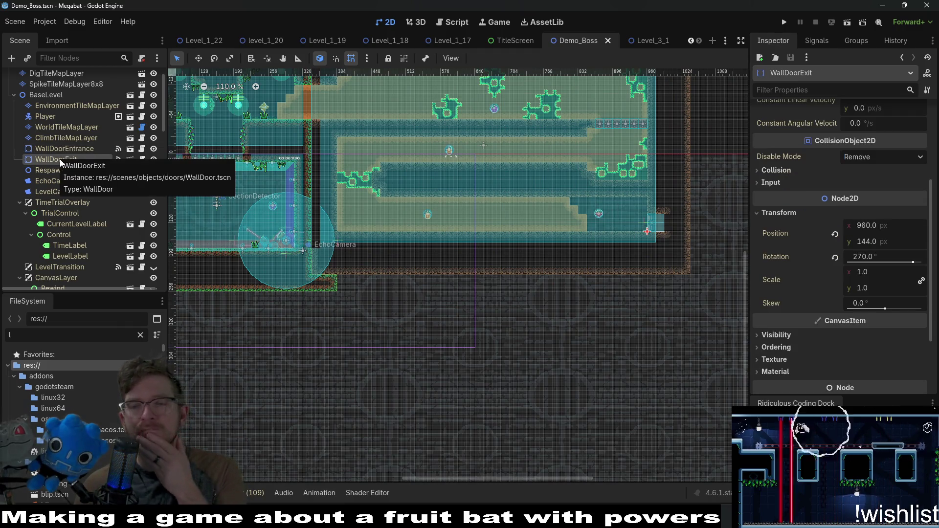
- Toggle Hide More on and back off for WallDoorExit, then save Demo_Boss.tscn
scroll(793, 225, up, 3)
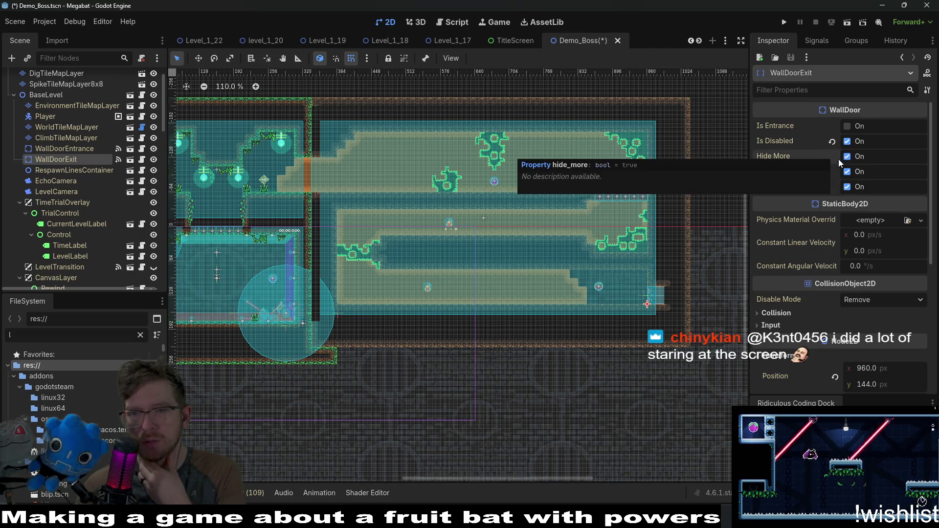
click(847, 157)
click(847, 156)
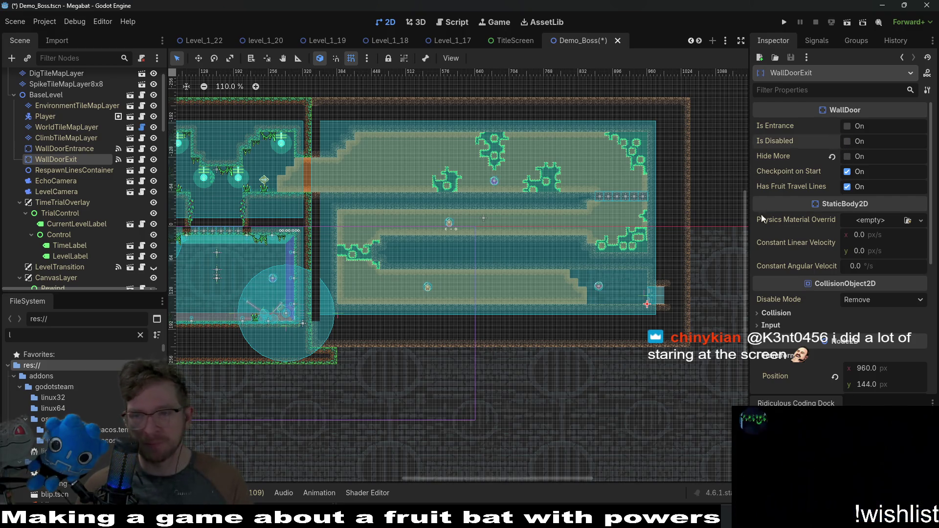
key(ctrl+s)
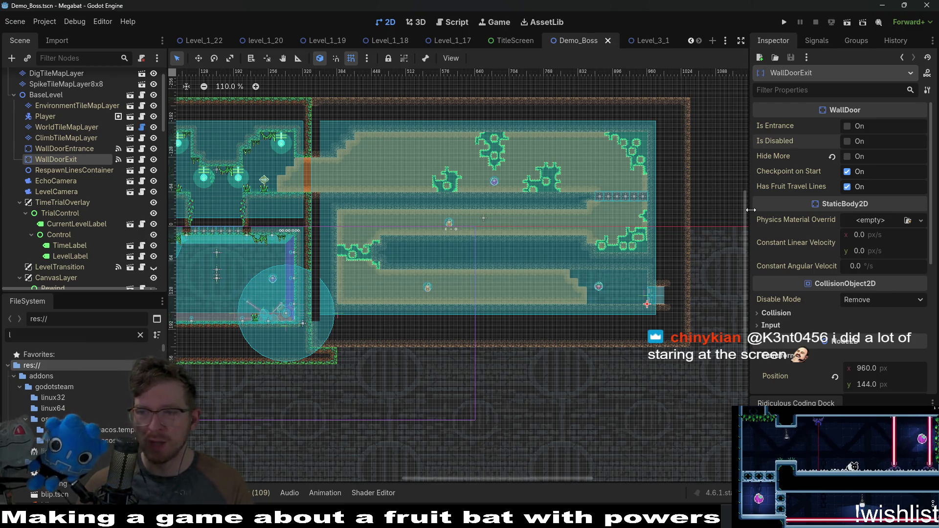
- Pan the level view and select EnvironmentTileMapLayer for painting decorations
drag(426, 313, 448, 289)
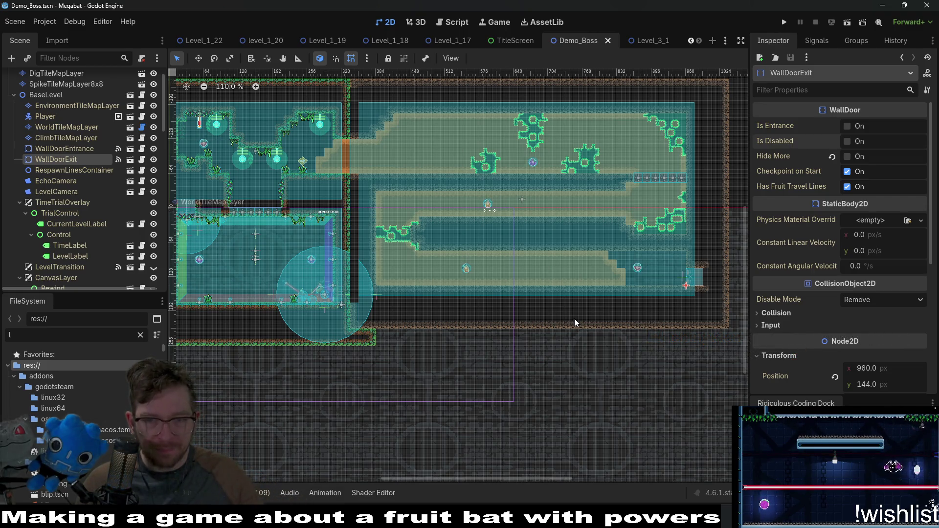
scroll(82, 157, up, 2)
click(81, 133)
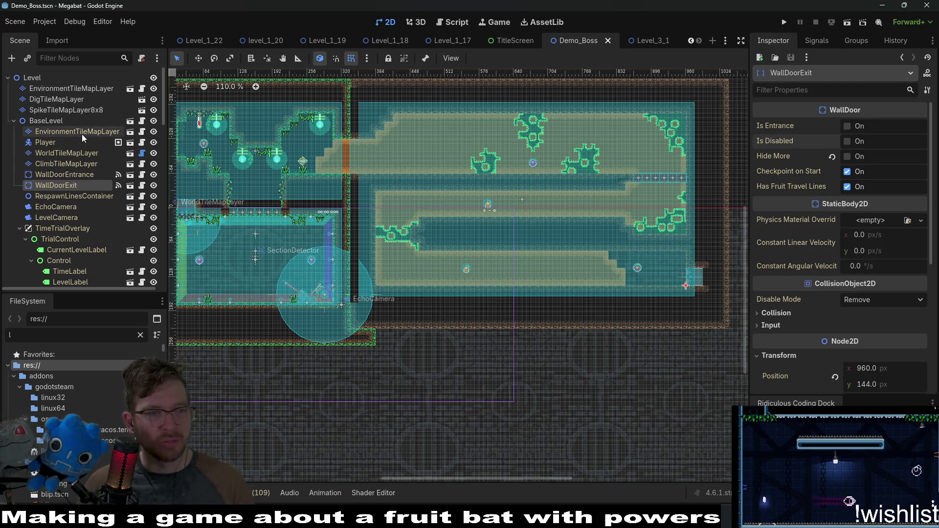
- Show the CeilingOvergrowth set and place a medium desert vine on the corridor ceiling
scroll(195, 448, down, 2)
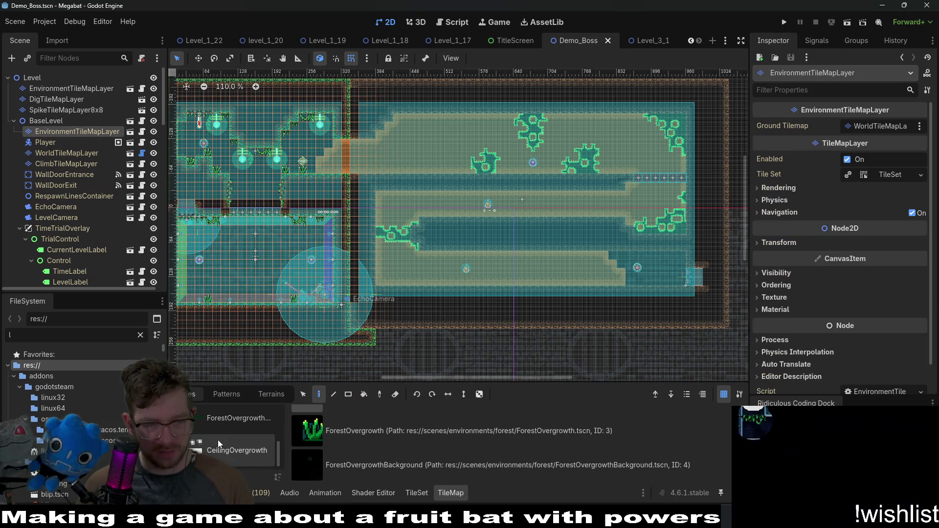
click(214, 451)
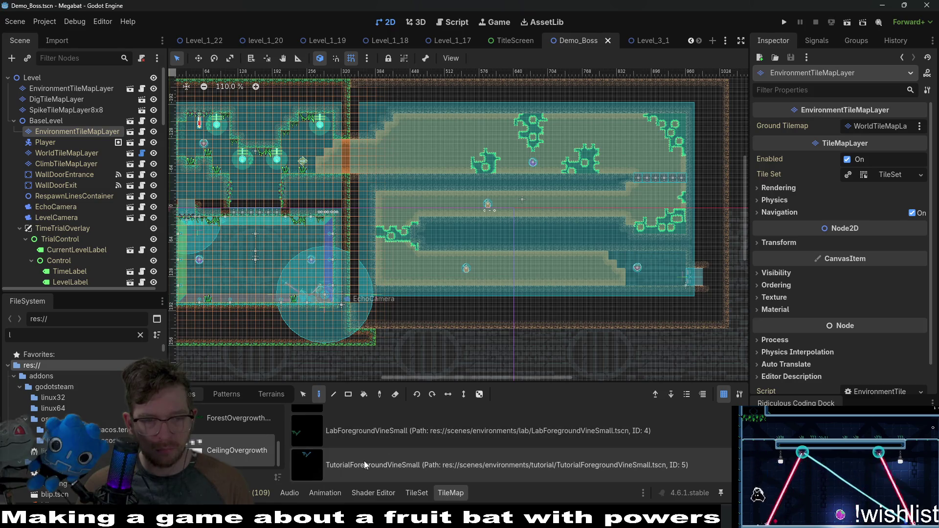
scroll(231, 433, up, 2)
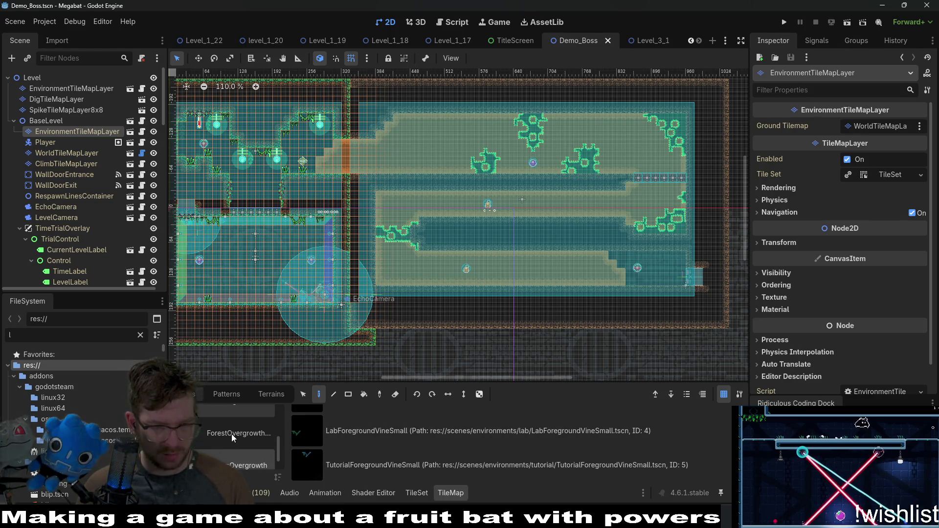
scroll(231, 433, down, 1)
scroll(368, 436, down, 3)
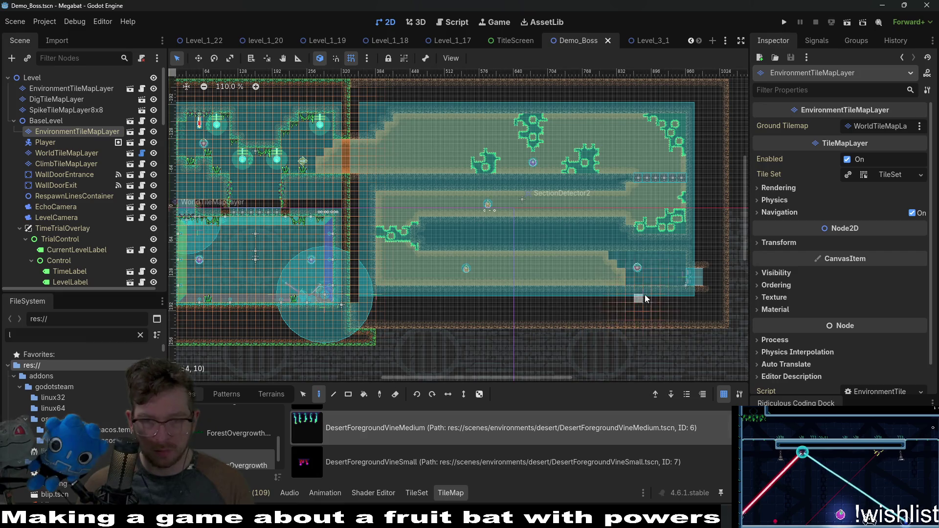
scroll(636, 266, up, 4)
click(612, 256)
- Place two small desert vines and another medium vine at the corridor's end
click(331, 472)
click(696, 262)
drag(695, 262, 596, 268)
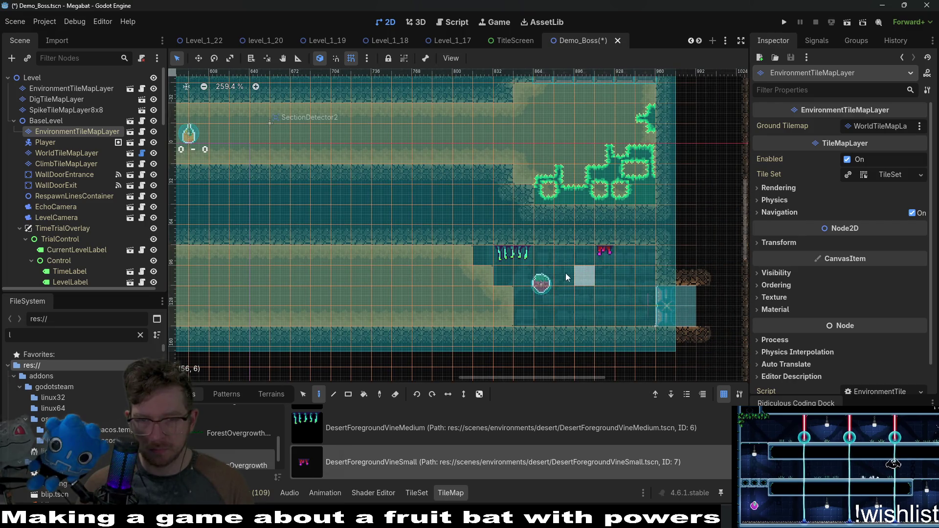
click(563, 257)
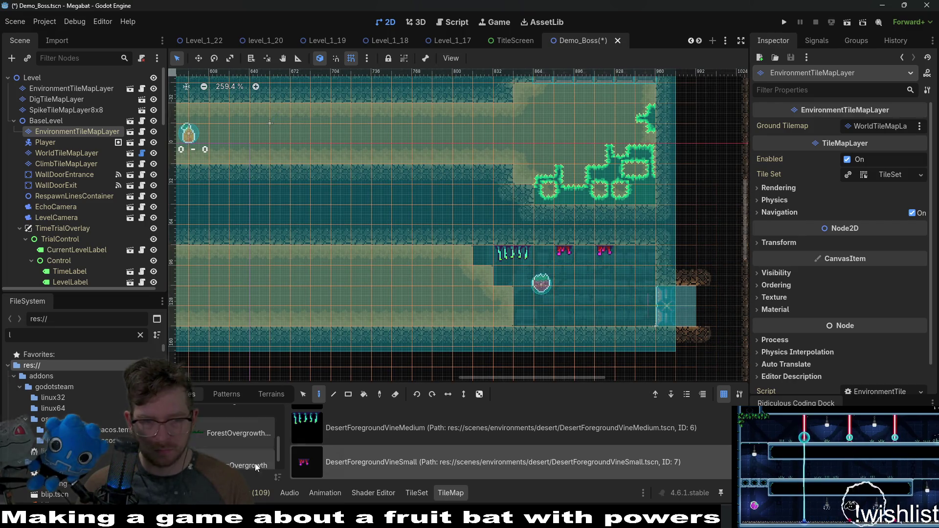
click(362, 437)
click(630, 257)
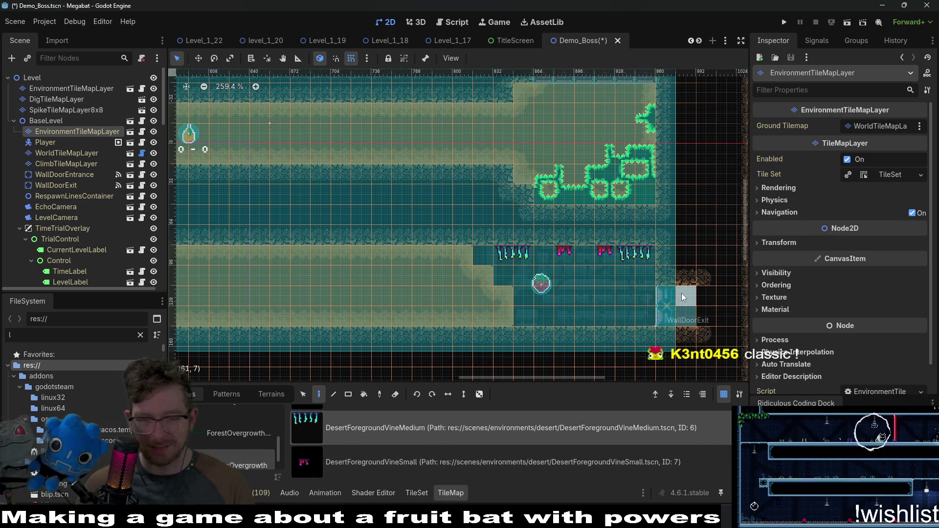
- Scroll the tile-source list and show the Lights scene collection
scroll(376, 460, up, 2)
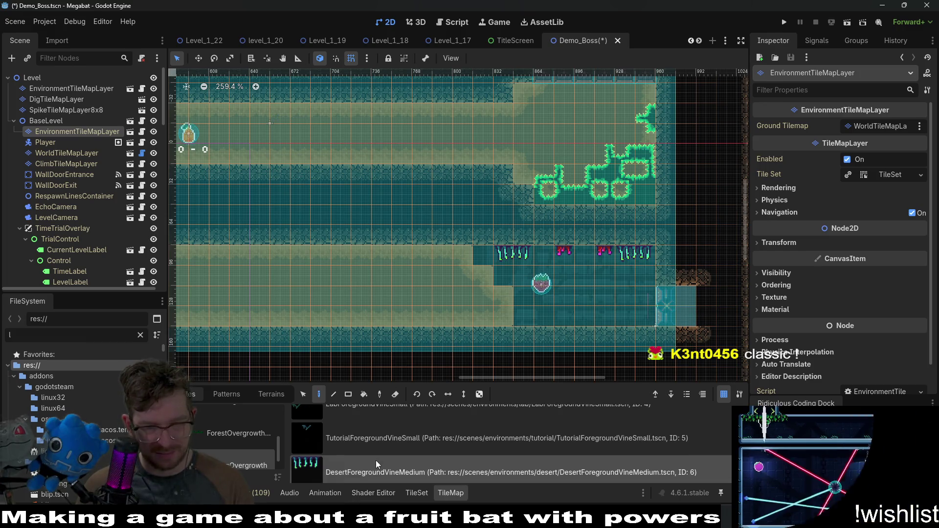
scroll(382, 449, up, 3)
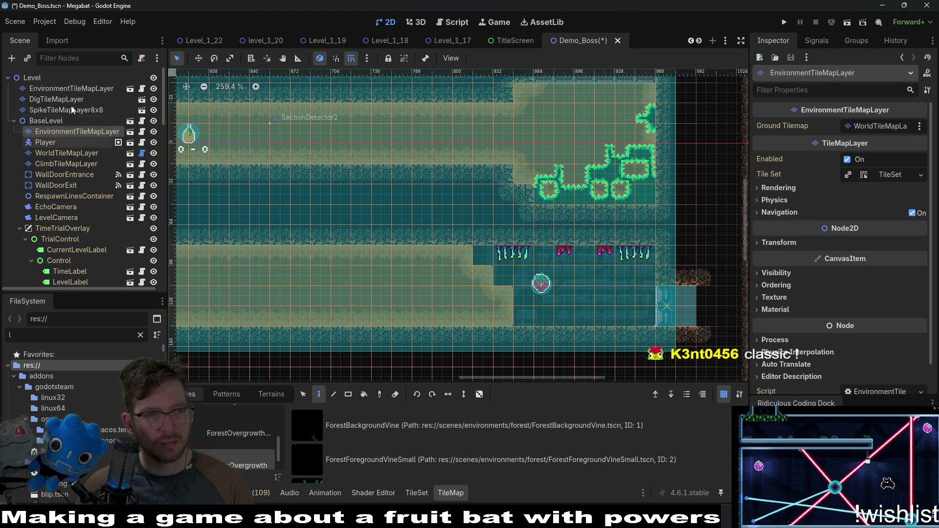
scroll(207, 405, down, 1)
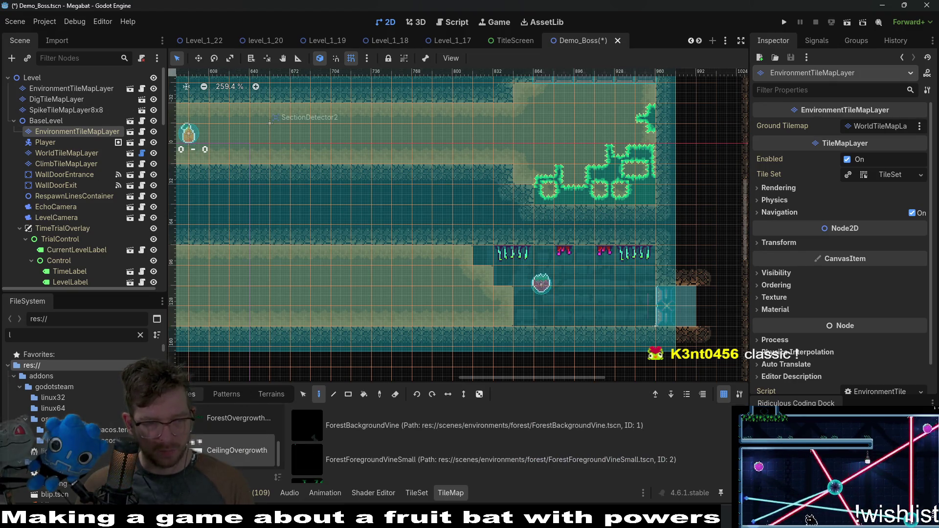
scroll(223, 439, up, 3)
click(242, 419)
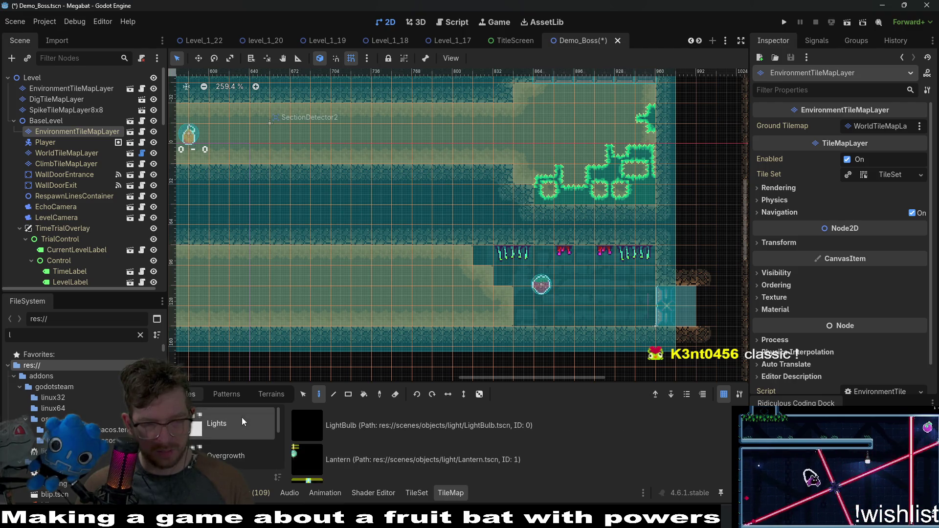
- Try Lantern and LightBulb, settle on the Brazier light, then save Demo_Boss.tscn
click(415, 445)
click(420, 437)
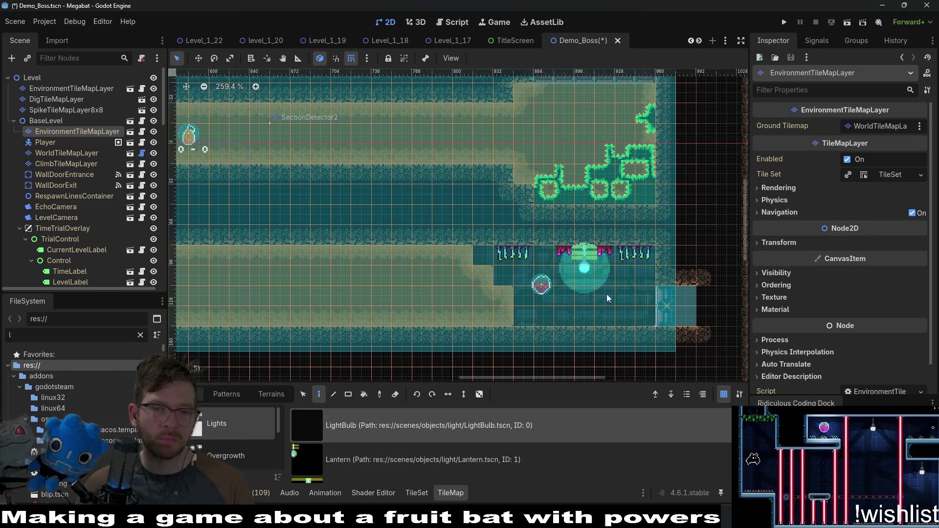
scroll(355, 453, down, 1)
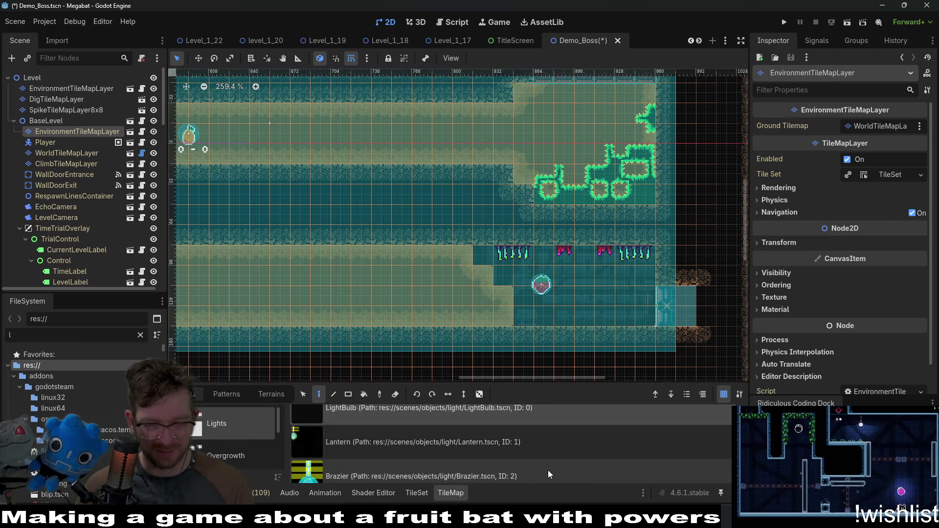
click(468, 454)
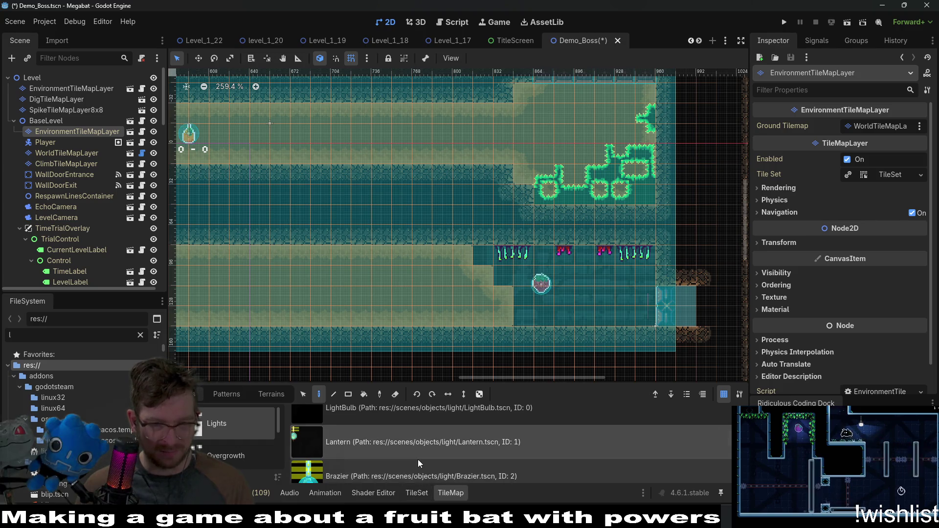
scroll(414, 475, down, 1)
click(395, 468)
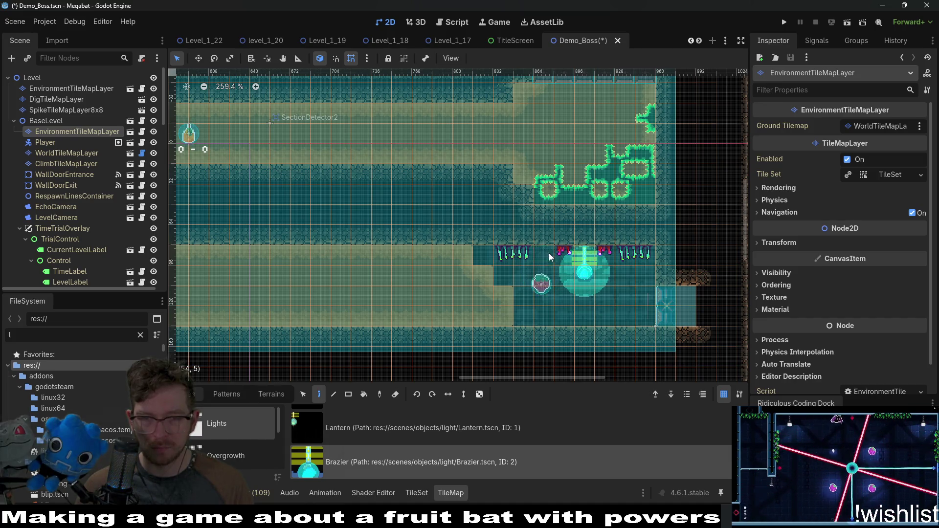
scroll(594, 305, down, 3)
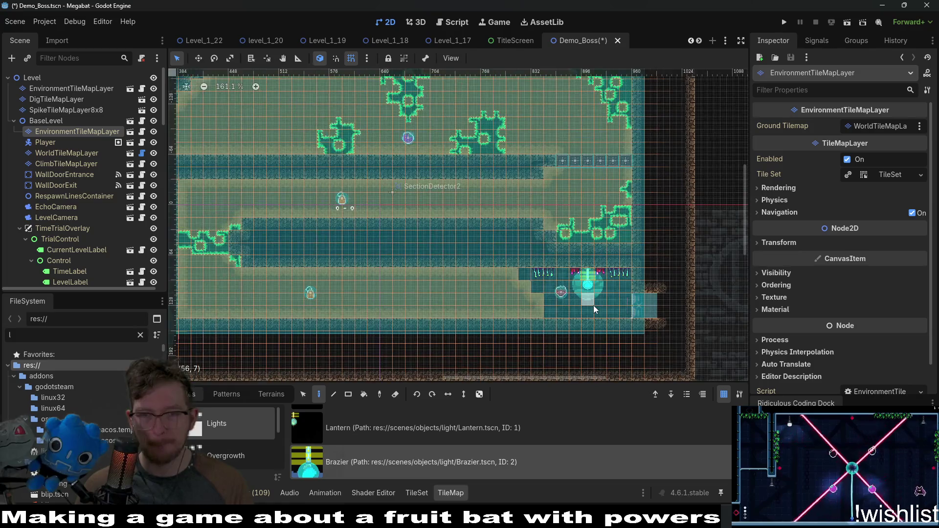
key(ctrl+s)
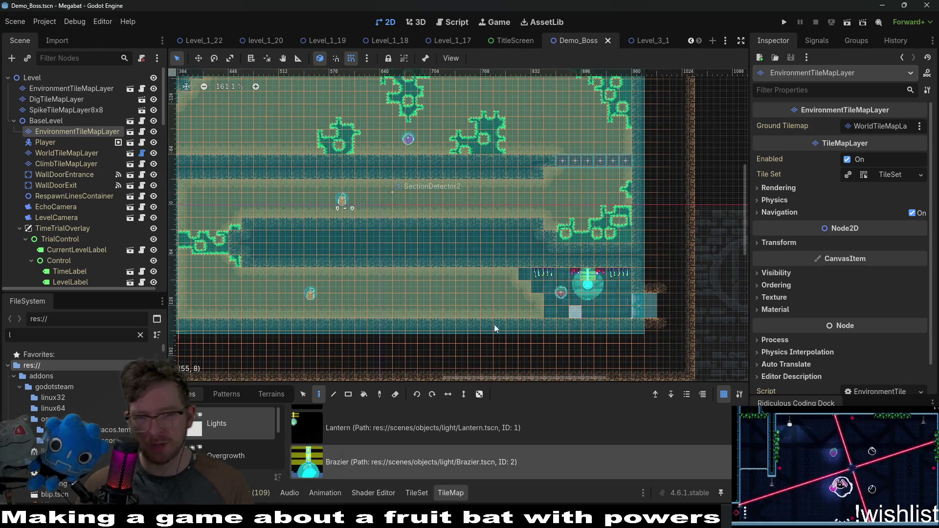
- Run the project, get past the title menu and profile select, and start level 2 - 11
scroll(570, 182, left, 3)
scroll(571, 182, up, 1)
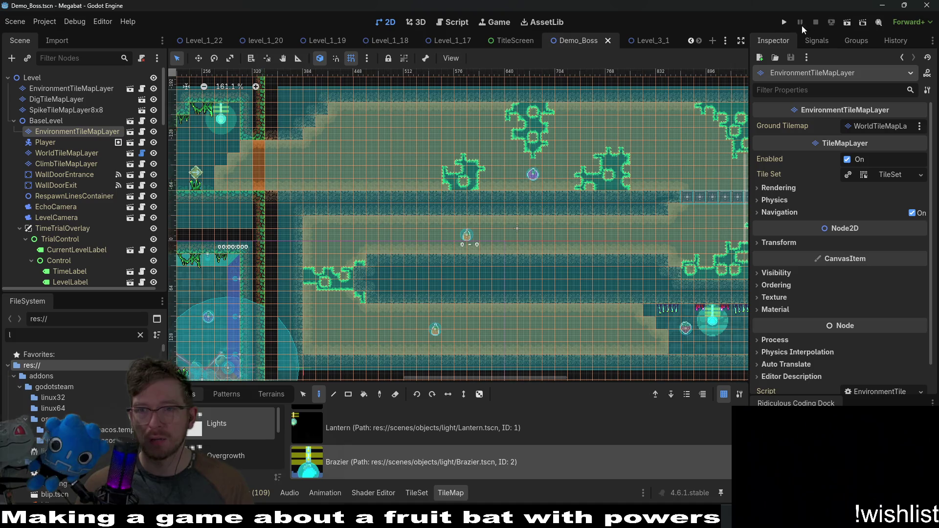
click(783, 23)
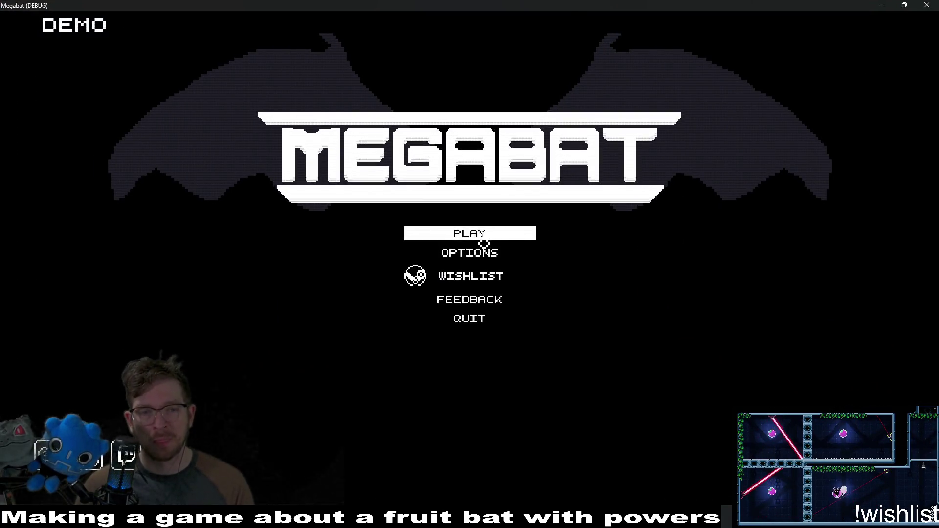
click(485, 240)
click(448, 162)
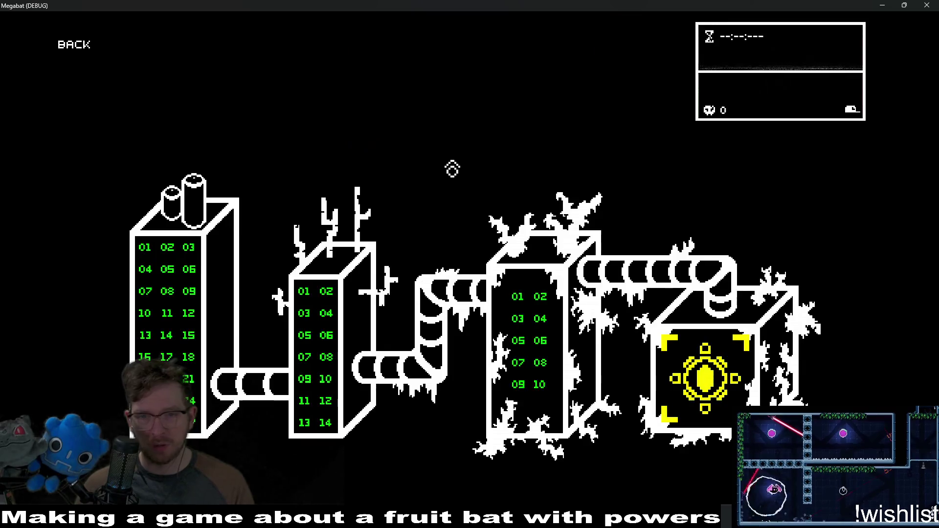
click(773, 247)
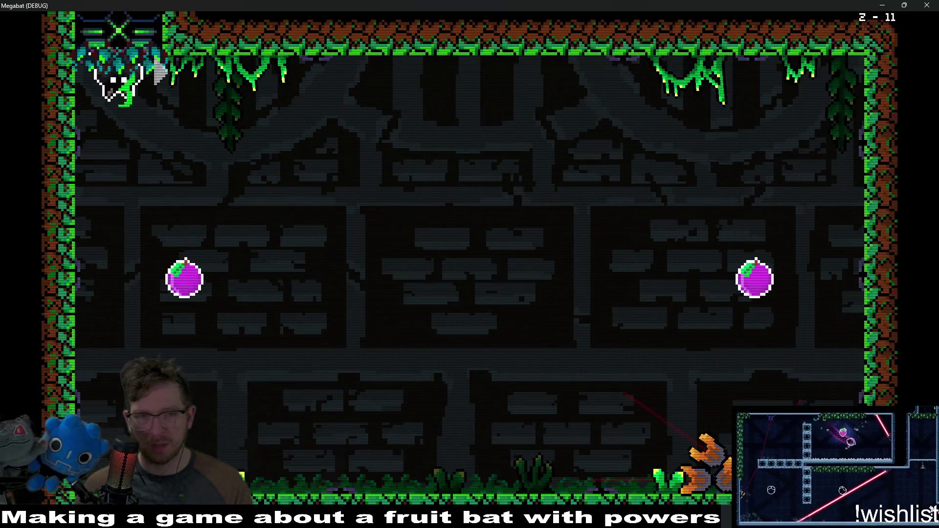
- Fly the bat through the level, eating the fruits on the way to the laser boss
key(Right)
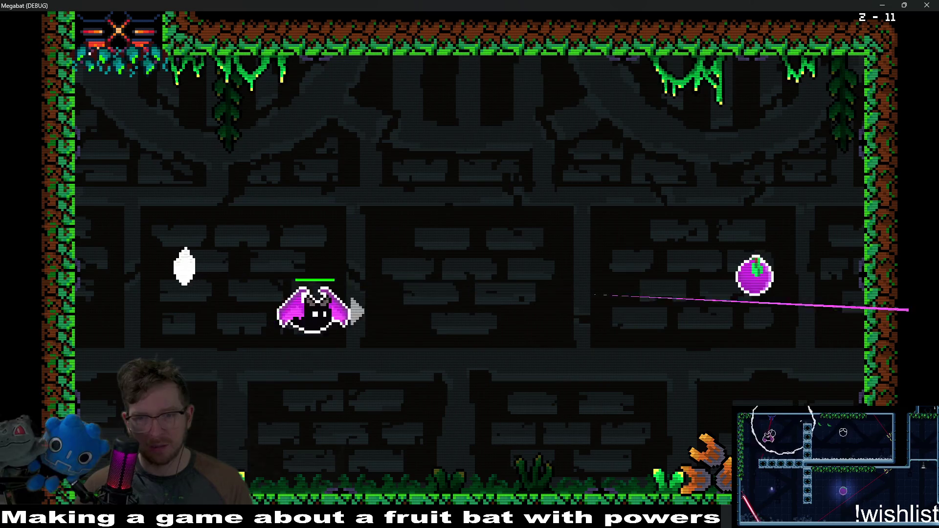
key(Left)
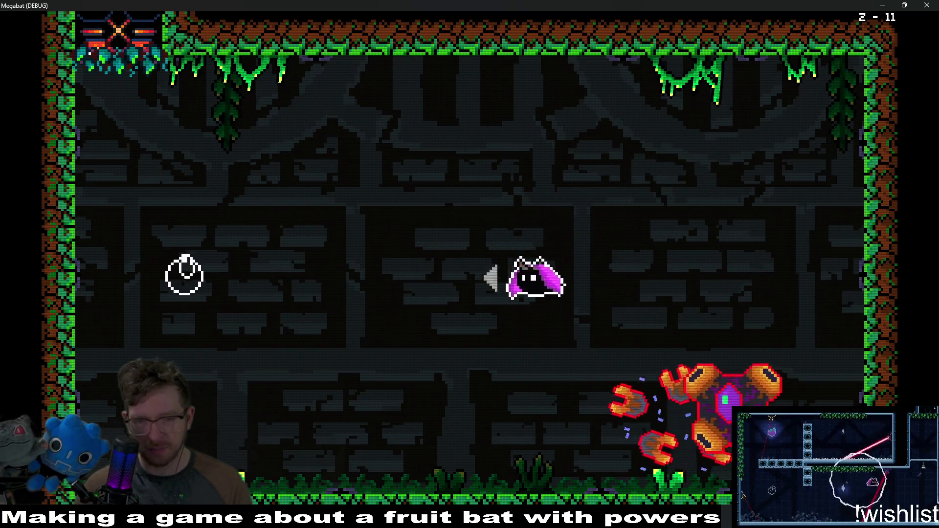
key(Right)
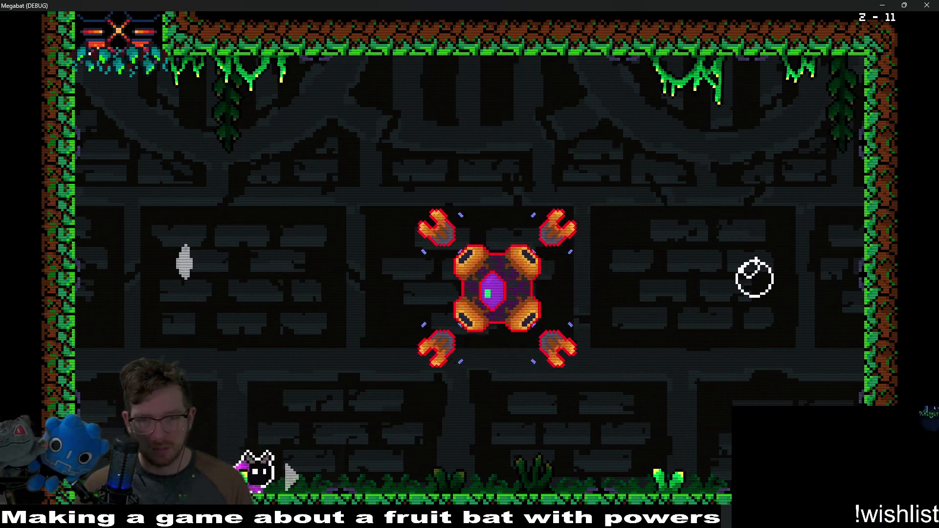
key(Right)
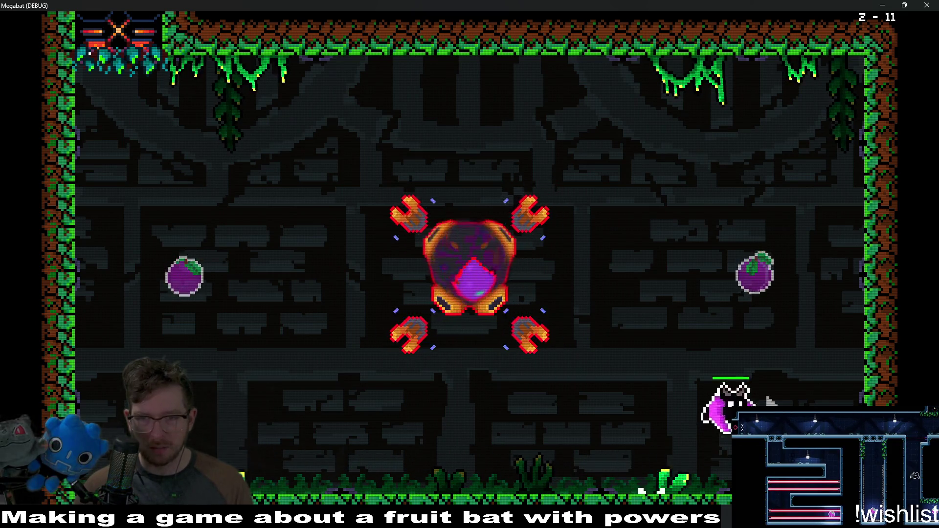
key(Left)
key(Right)
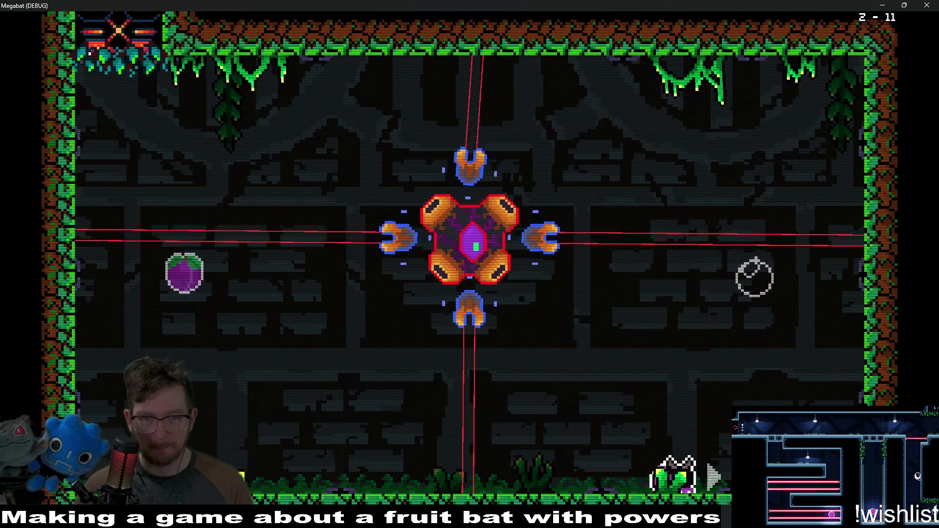
key(Right)
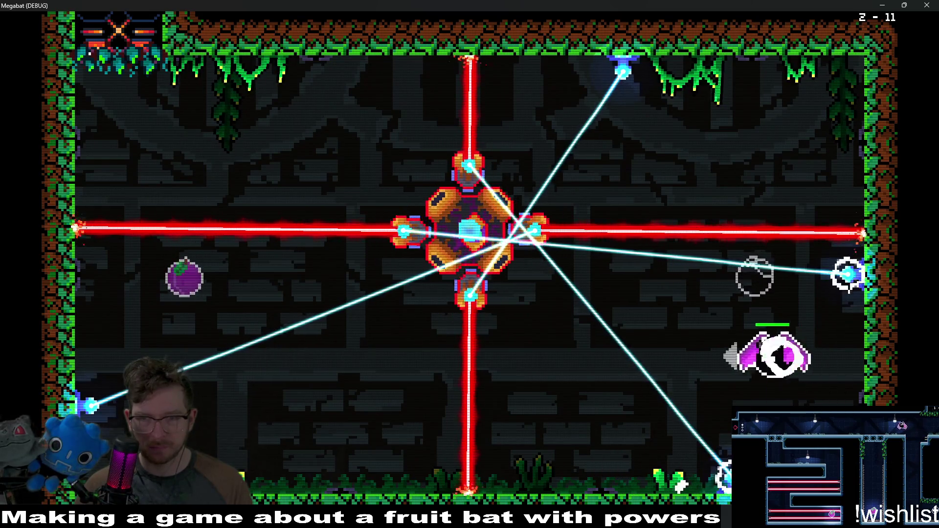
key(Left)
key(Left)
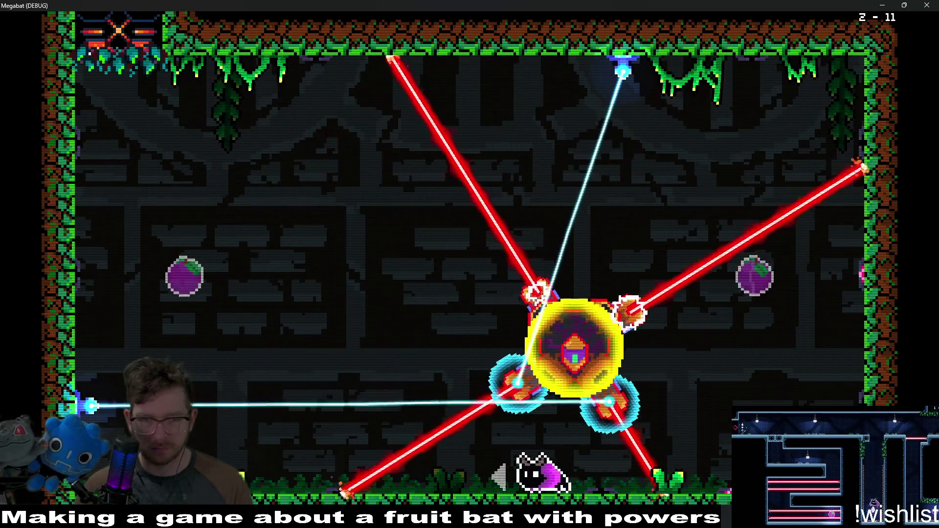
key(Right)
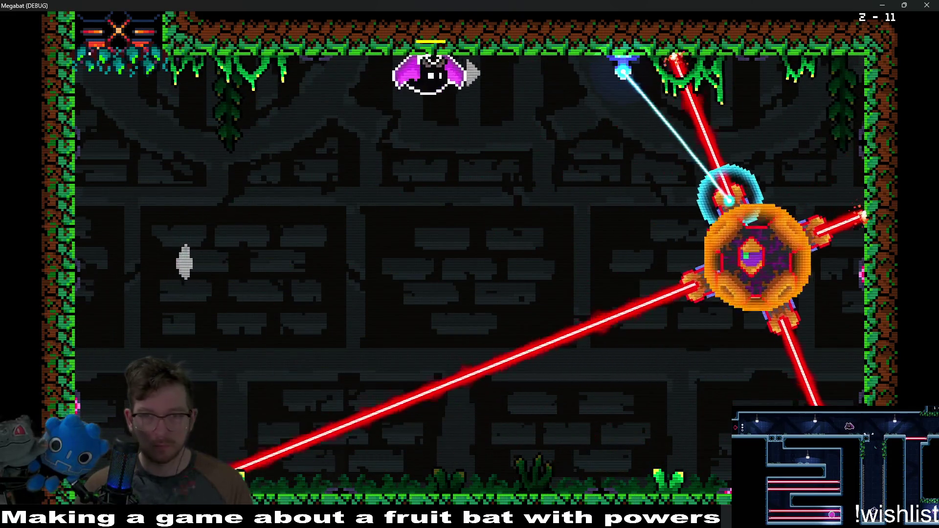
- Fight the laser boss, dodging lasers and carrying fruit to it until it is defeated
key(Right)
key(Left)
key(Right)
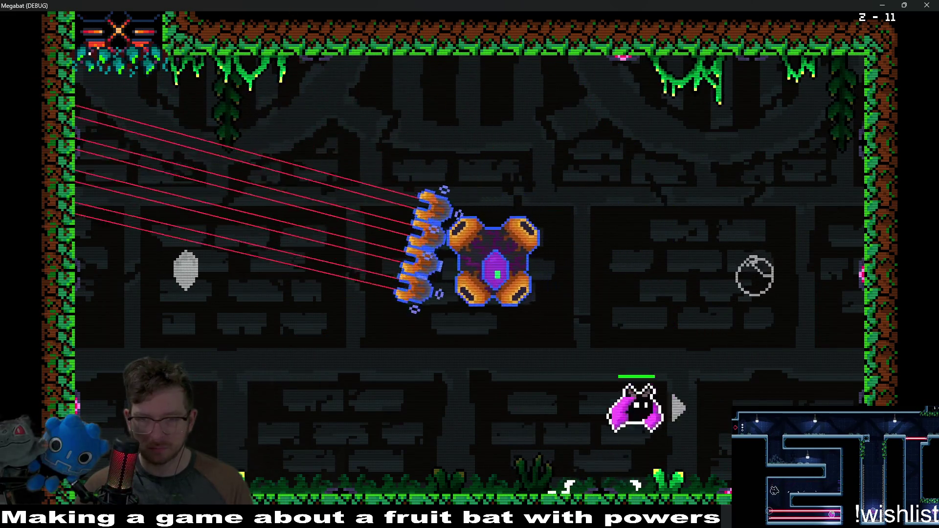
key(Left)
key(Down)
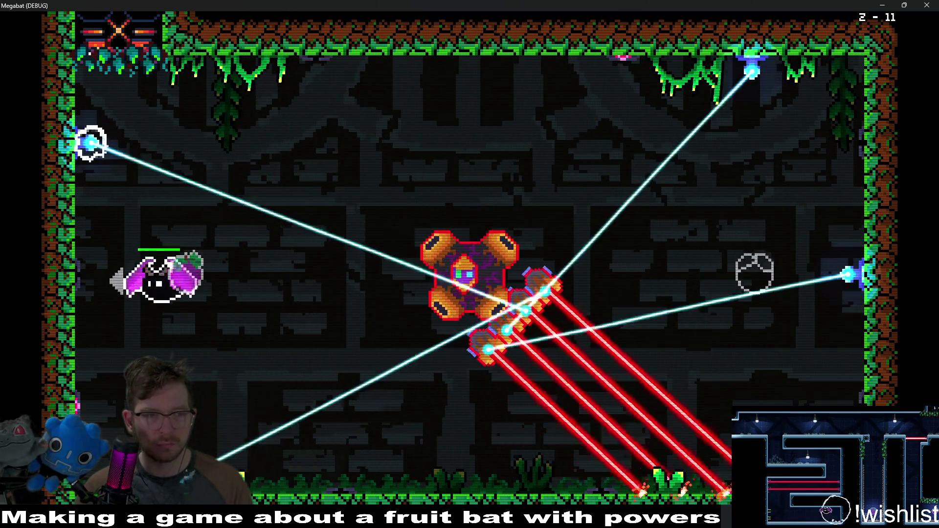
key(Right)
key(Up)
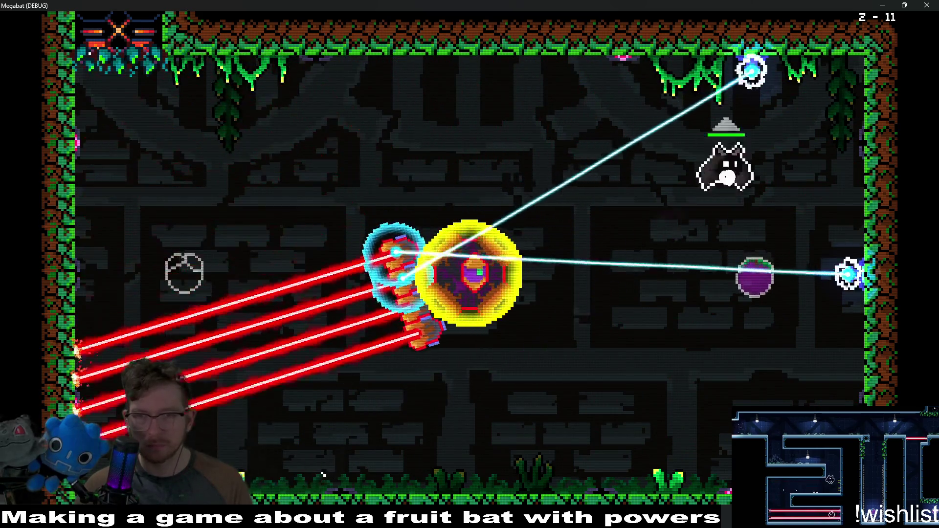
key(Left)
key(Down)
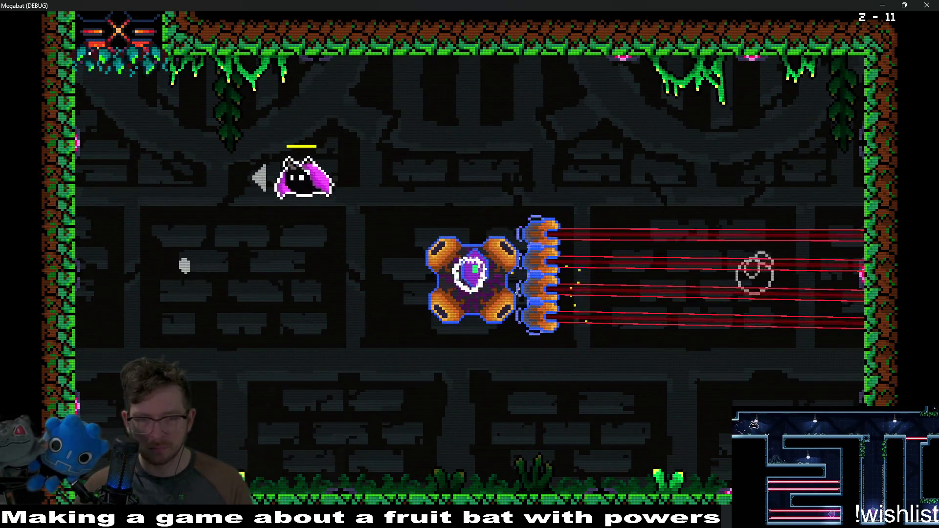
key(Right)
key(Left)
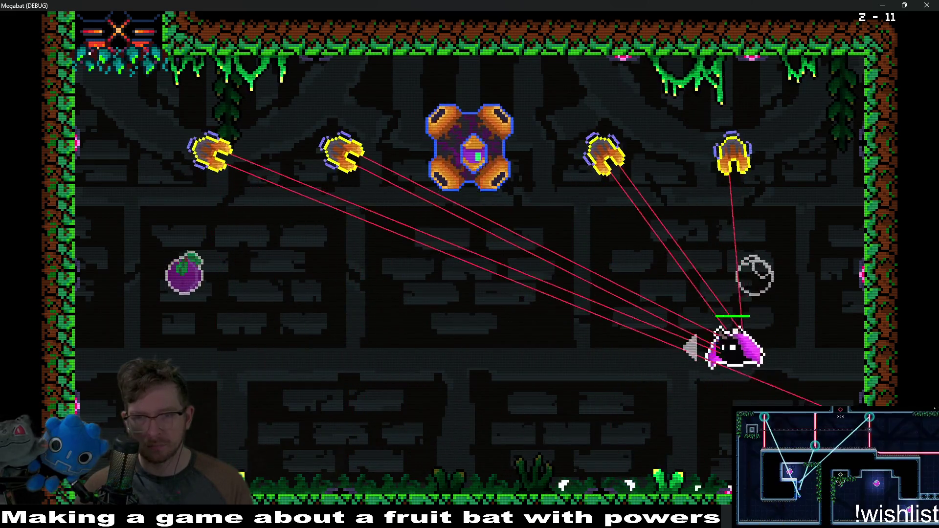
key(Up)
key(Right)
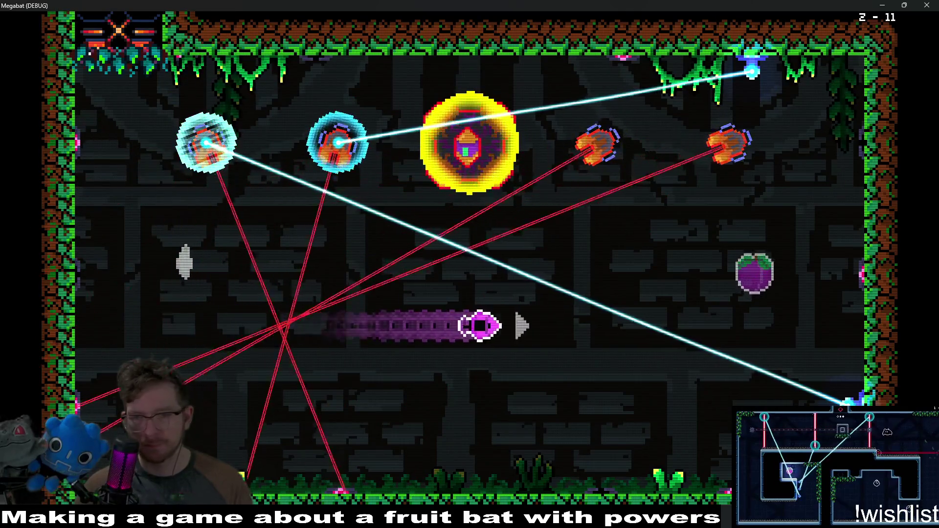
key(Up)
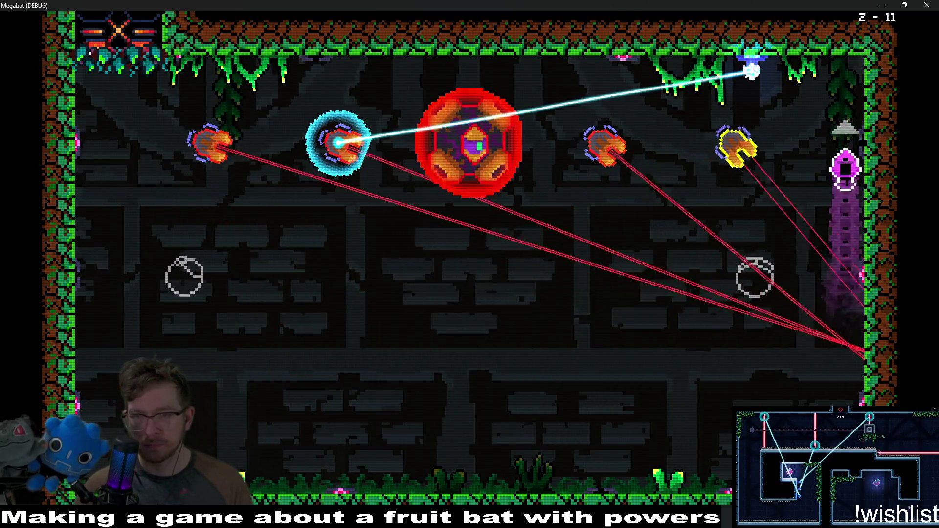
key(Left)
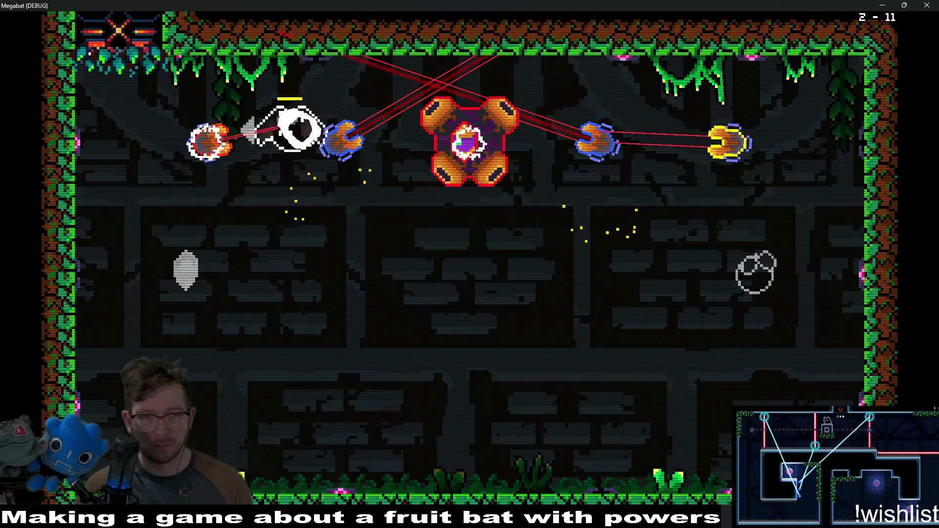
key(Right)
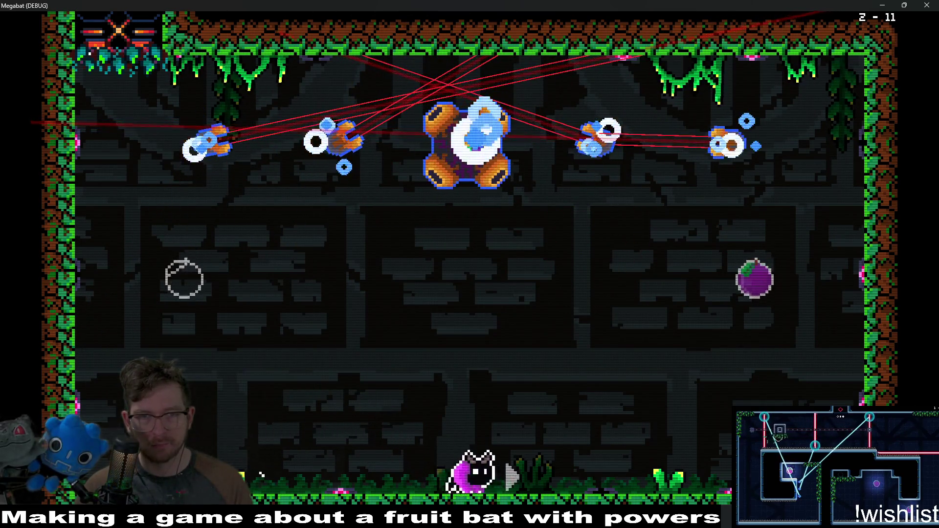
key(Up)
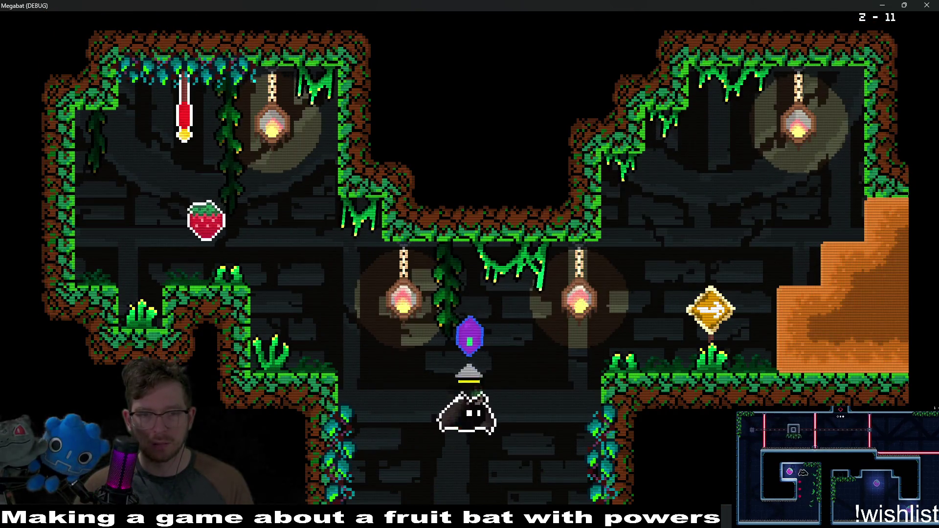
- Fly through the next cave rooms, eating the strawberry, and finish the level to reach the credits
key(Left)
key(Left)
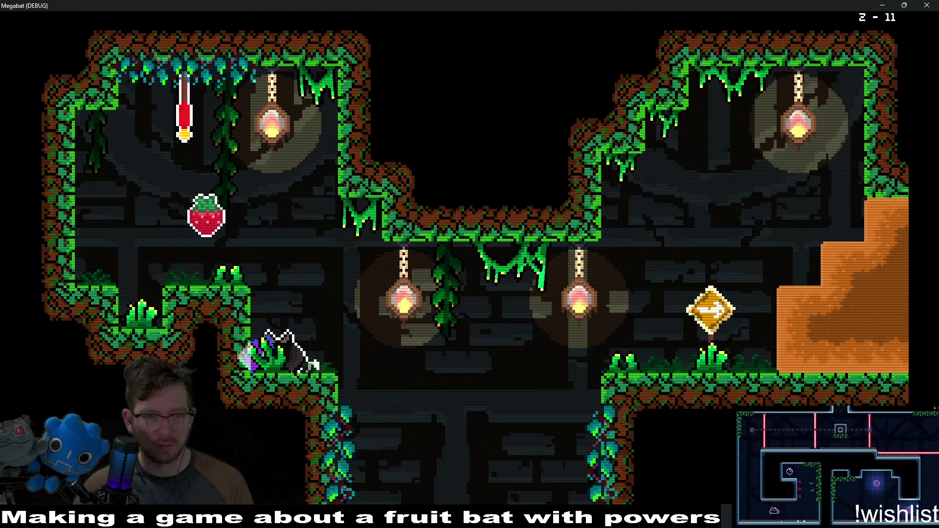
key(Left)
key(Right)
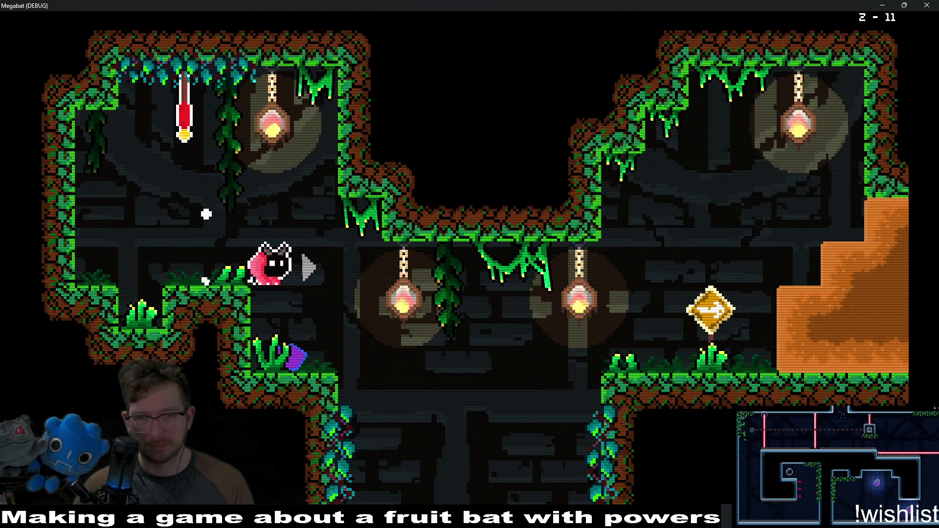
key(Right)
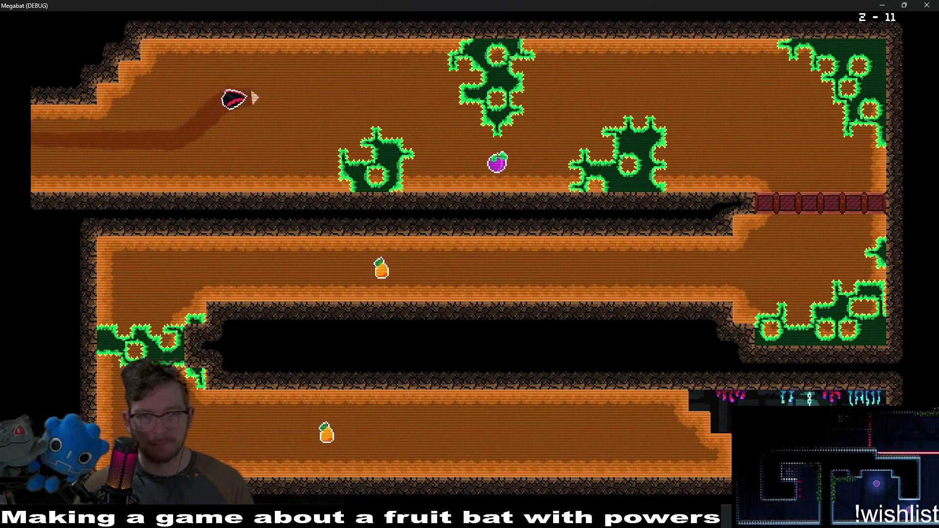
key(Right)
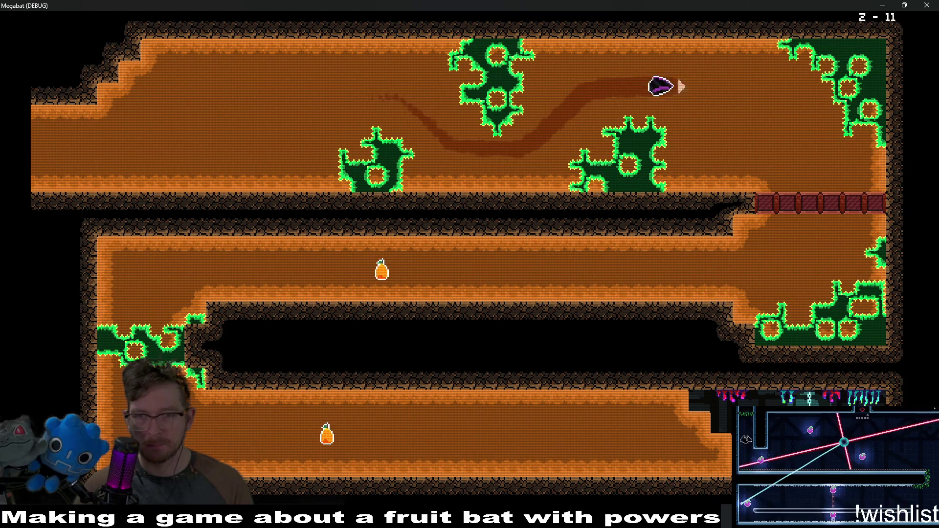
key(Down)
key(Left)
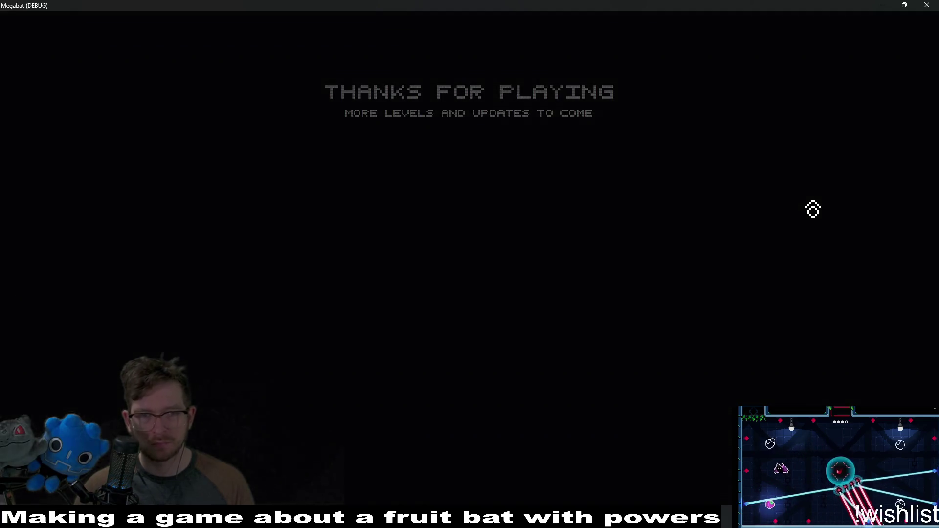
- Leave the credits for the main menu, pick the first profile to see the level map, then back out
key(Down)
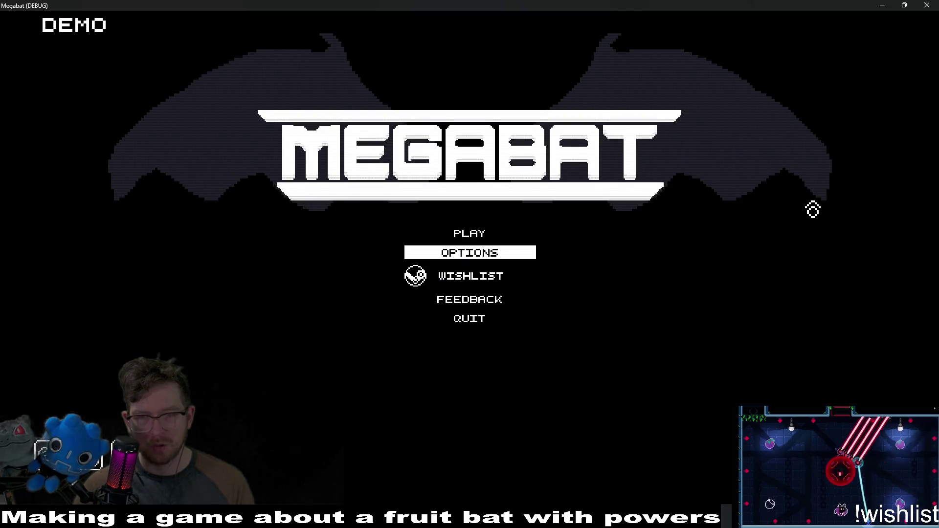
key(Up)
key(Return)
key(Return)
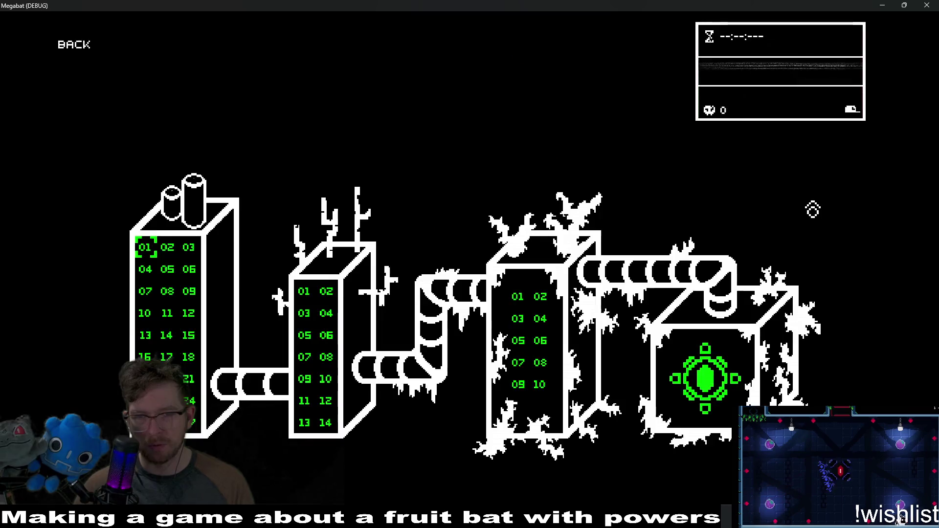
key(Escape)
key(Escape)
- Cycle up and down through the main menu choices, then close the game window
key(Down)
key(Down)
key(Down)
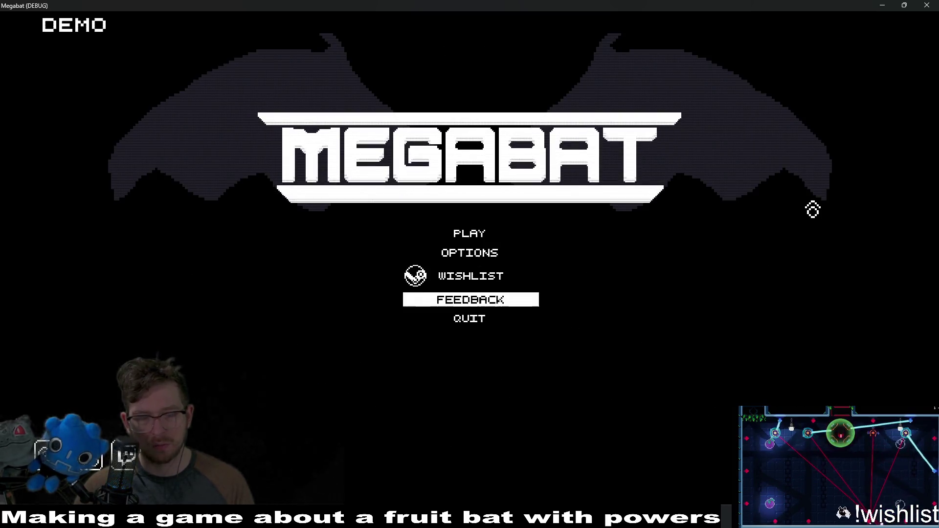
key(Down)
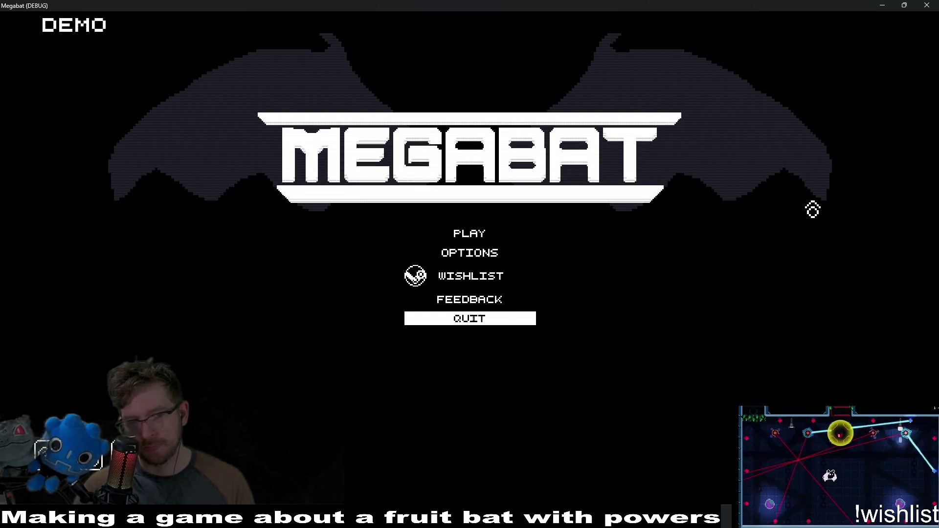
key(Up)
key(Up)
key(Up)
key(Down)
key(Up)
key(Down)
key(Up)
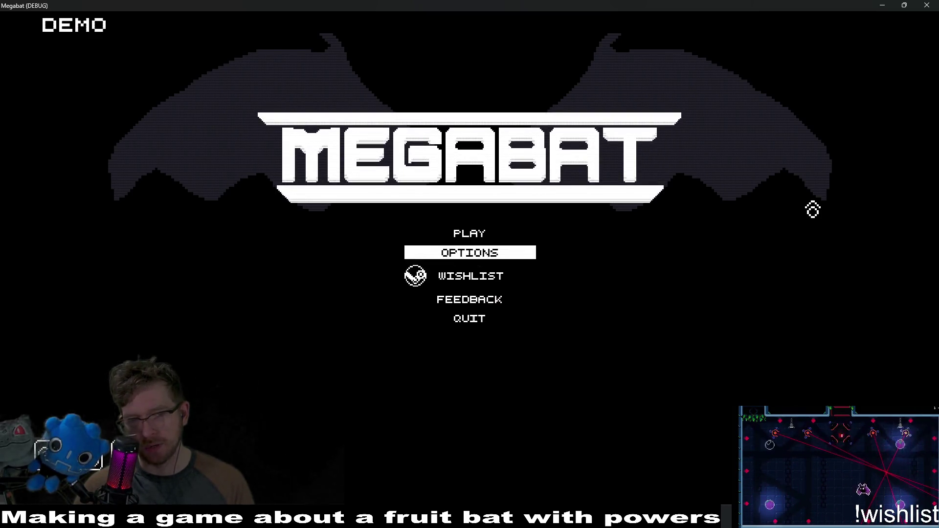
key(Down)
key(Up)
key(Down)
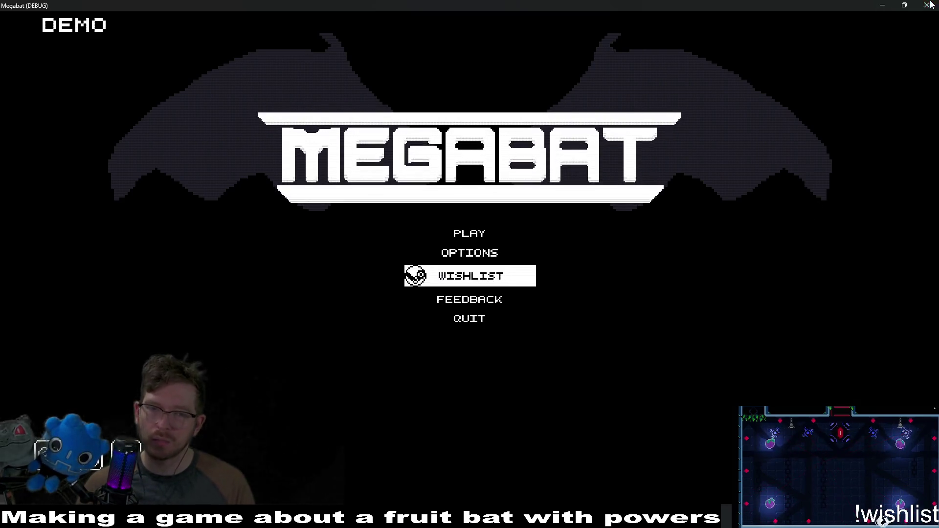
click(927, 5)
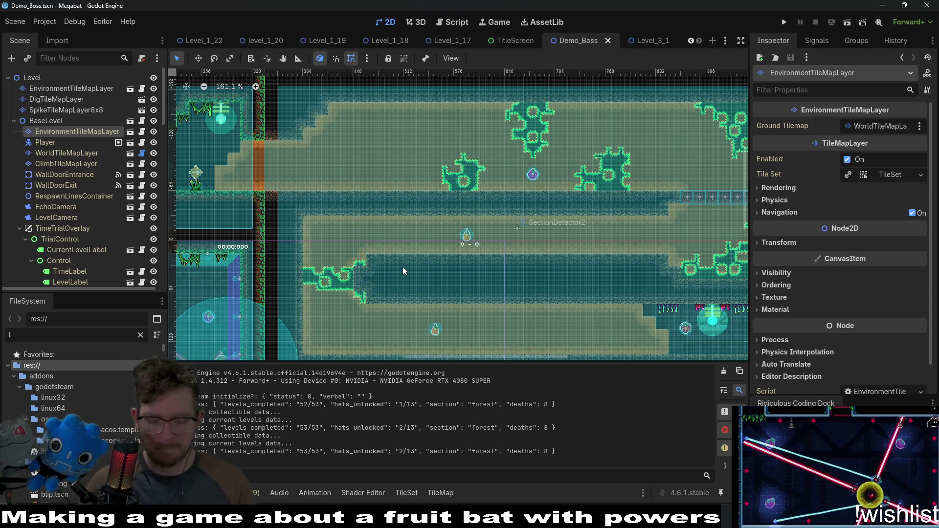
- Open TitleScreen.tscn, select the CreditsButton node, and open TitleScreen.gd
key(alt+shift+o)
text(titlescreen)
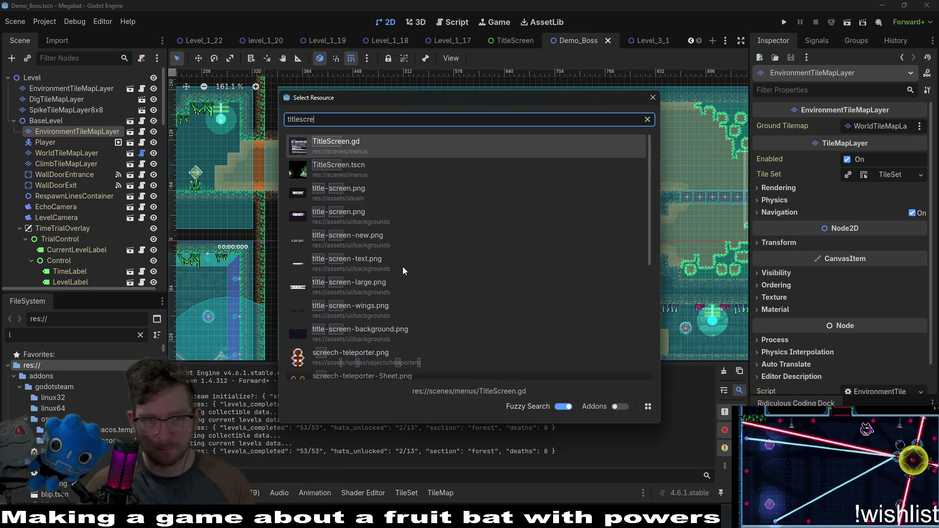
key(Return)
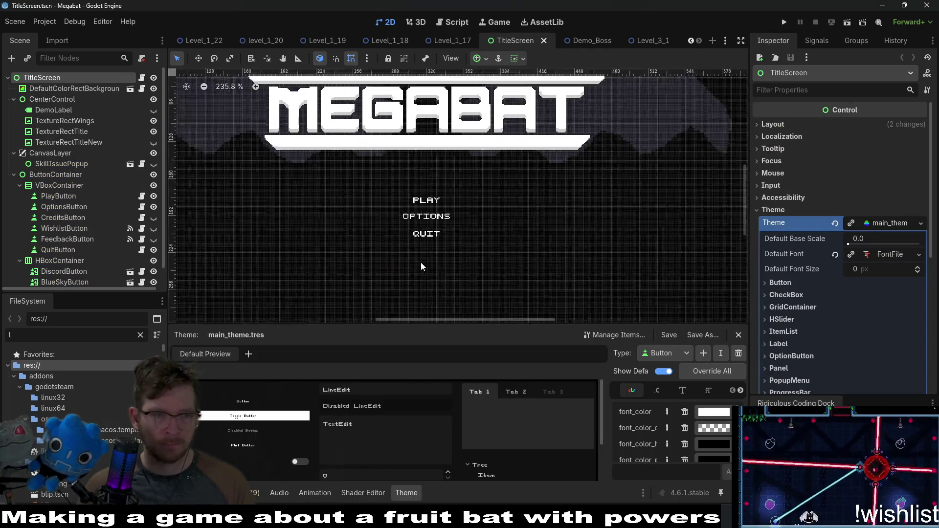
scroll(420, 262, down, 2)
click(73, 218)
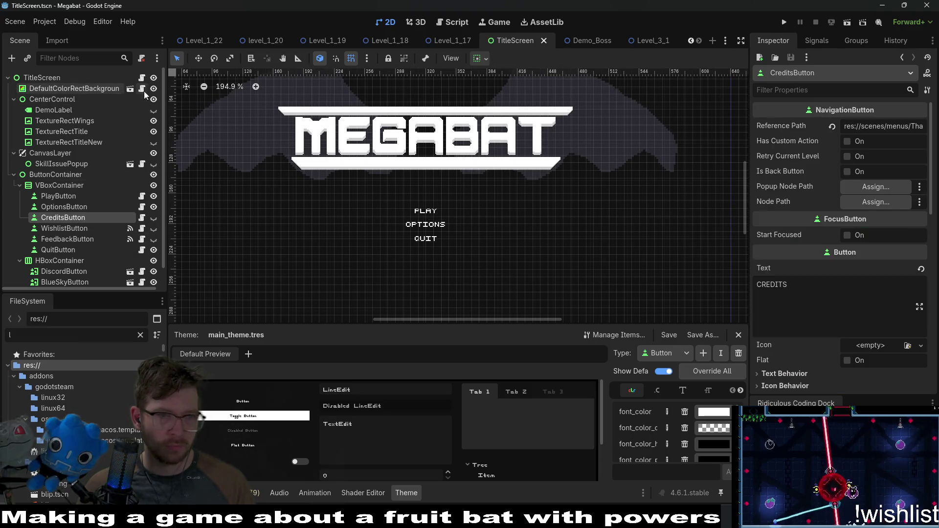
click(141, 78)
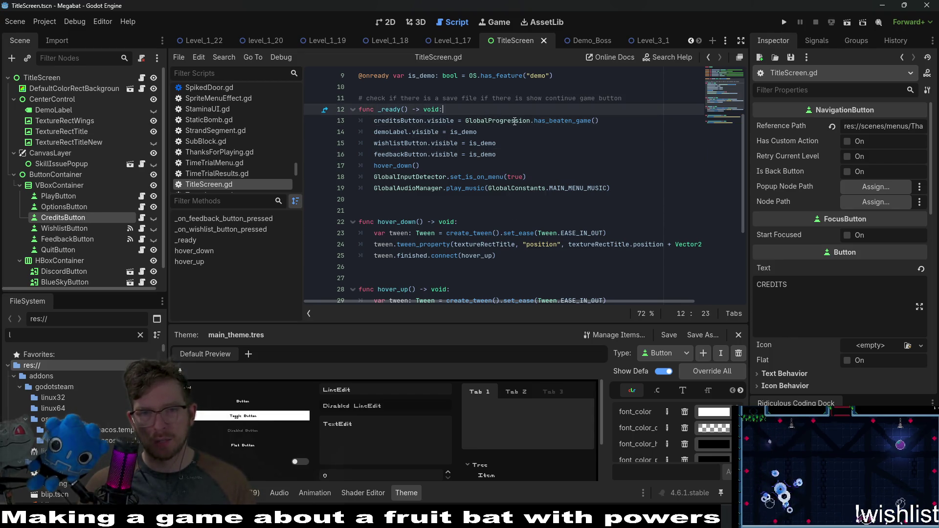
- Jump into GlobalProgression.gd and select the get_has_beaten_main and set_has_beaten_main_game function names
ctrl+click(557, 120)
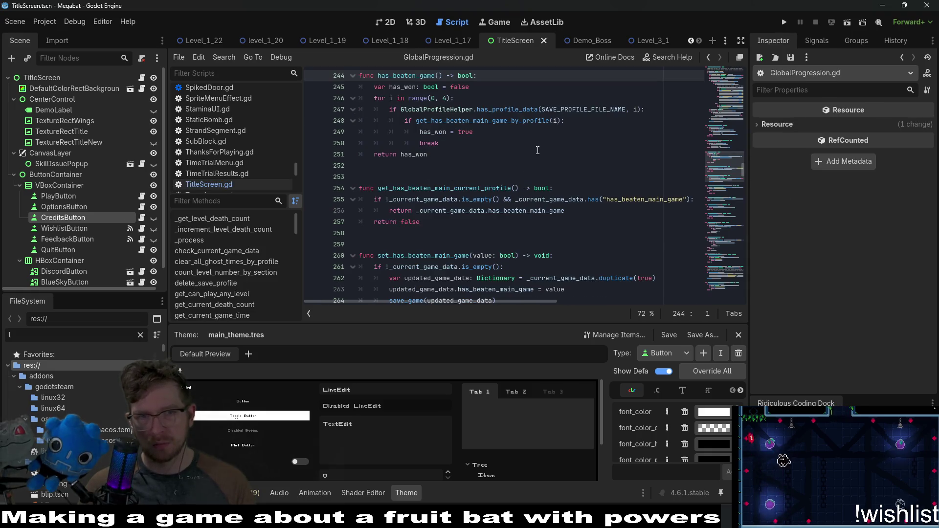
scroll(601, 211, up, 1)
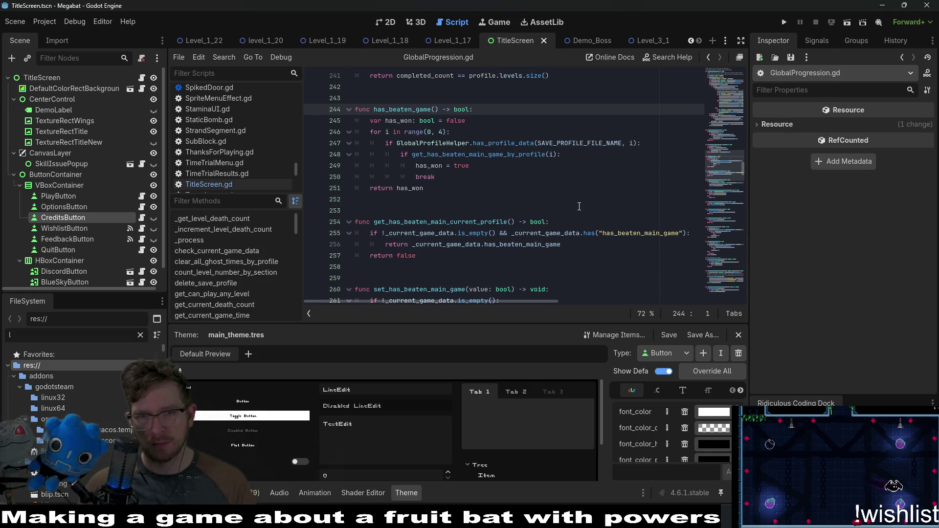
double_click(505, 155)
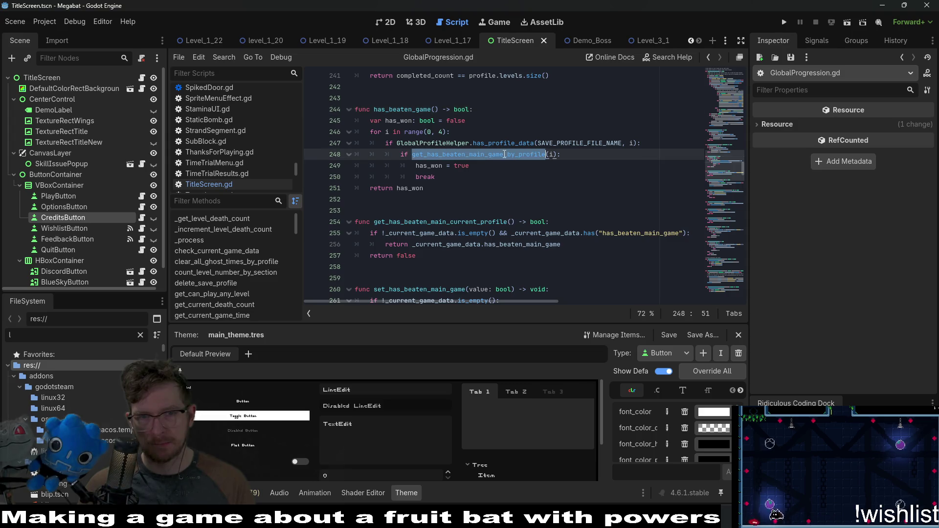
double_click(482, 221)
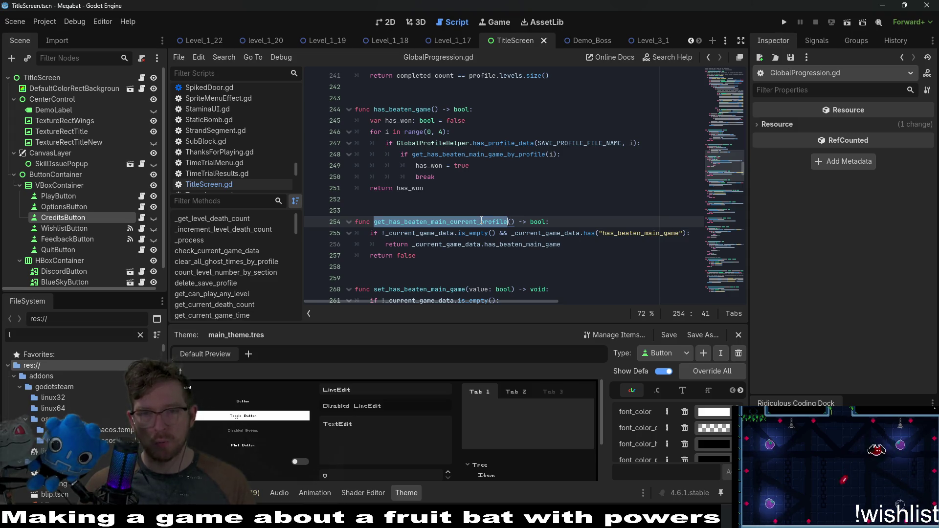
scroll(482, 231, down, 3)
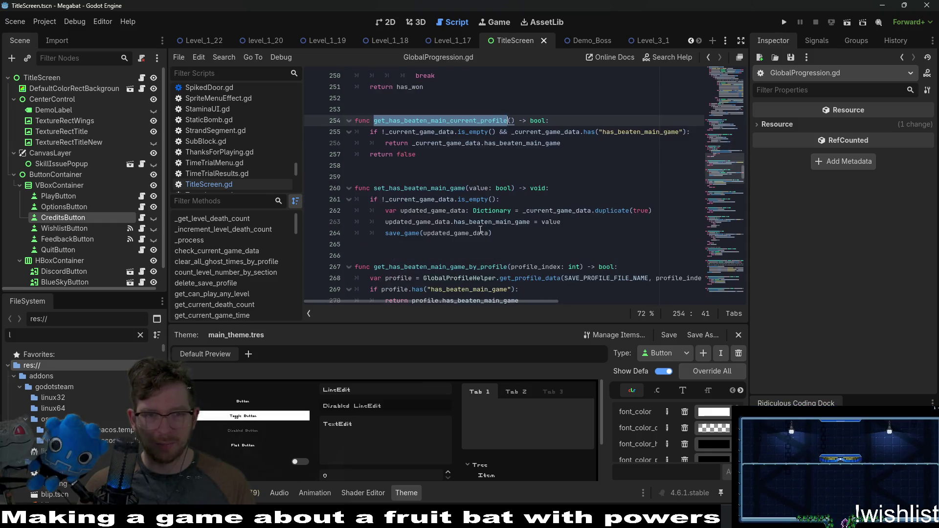
double_click(463, 188)
key(ctrl+c)
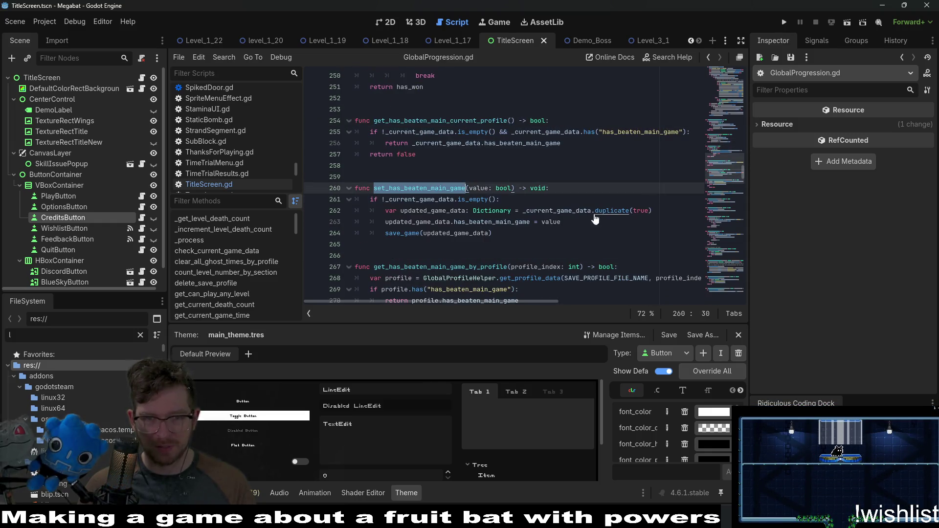
click(500, 144)
key(shift+alt+o)
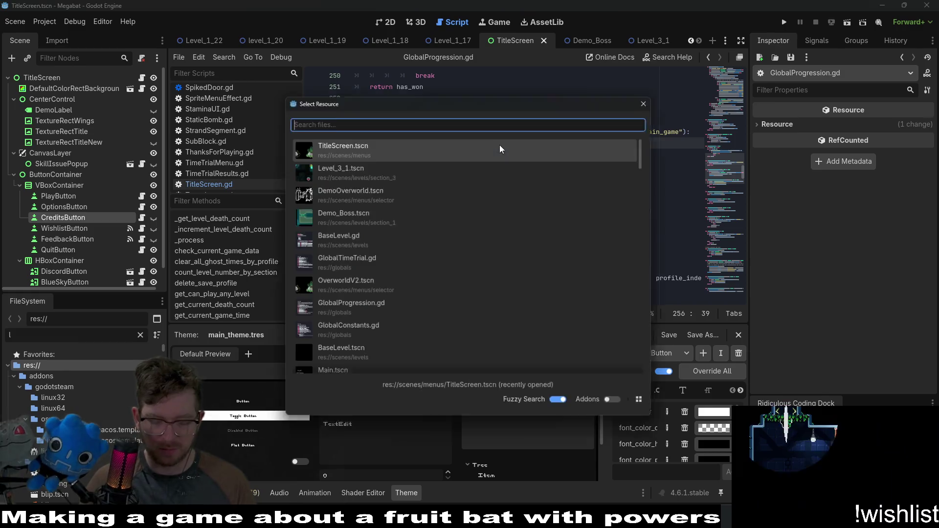
- Open BaseLevel.gd and scroll down to the has-beaten check near line 233
text(baselevel)
key(Return)
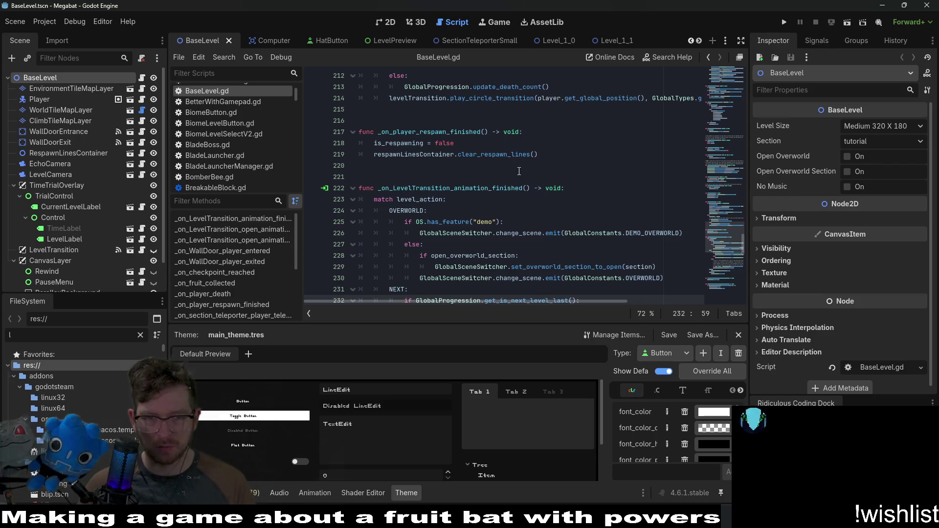
scroll(519, 171, down, 4)
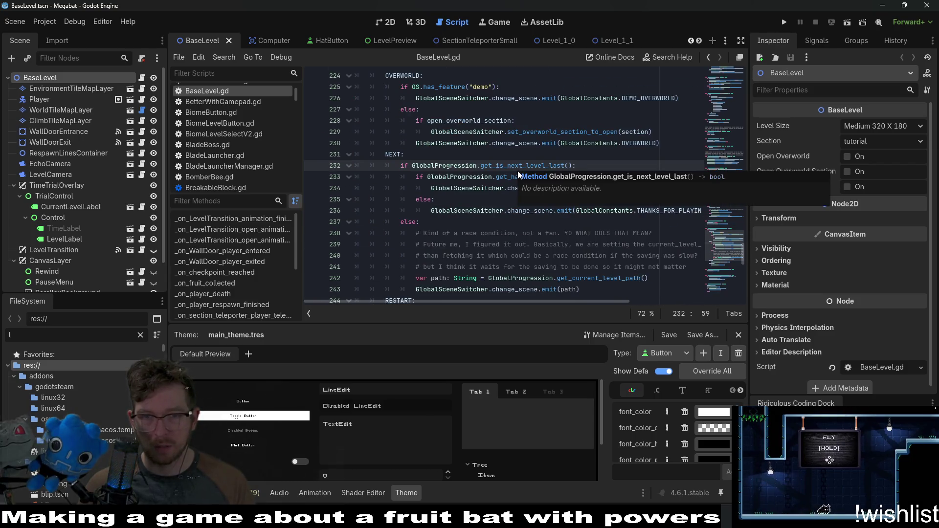
scroll(516, 172, down, 1)
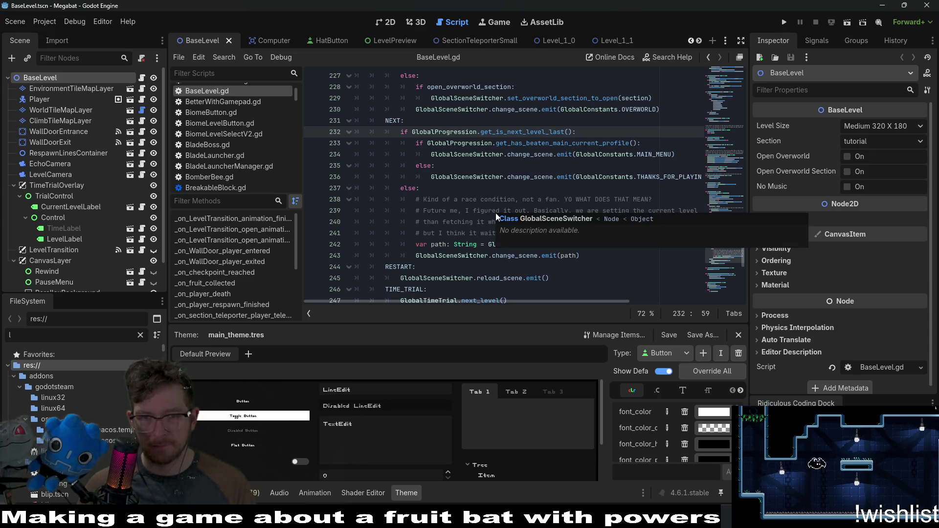
- Add GlobalProgression.set_has_beaten_main_game(true) under the else on line 235 and save
double_click(542, 142)
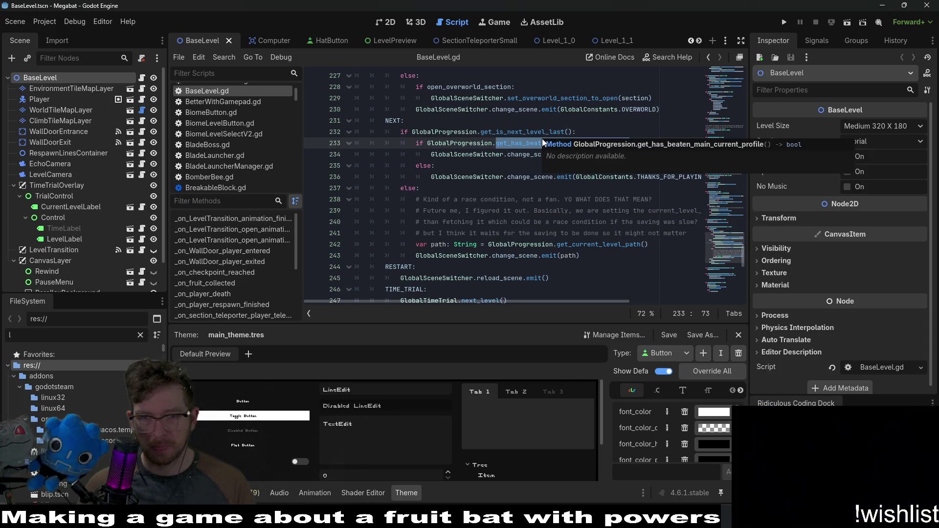
click(467, 164)
key(Return)
key(ctrl+z)
text(GlobalPro)
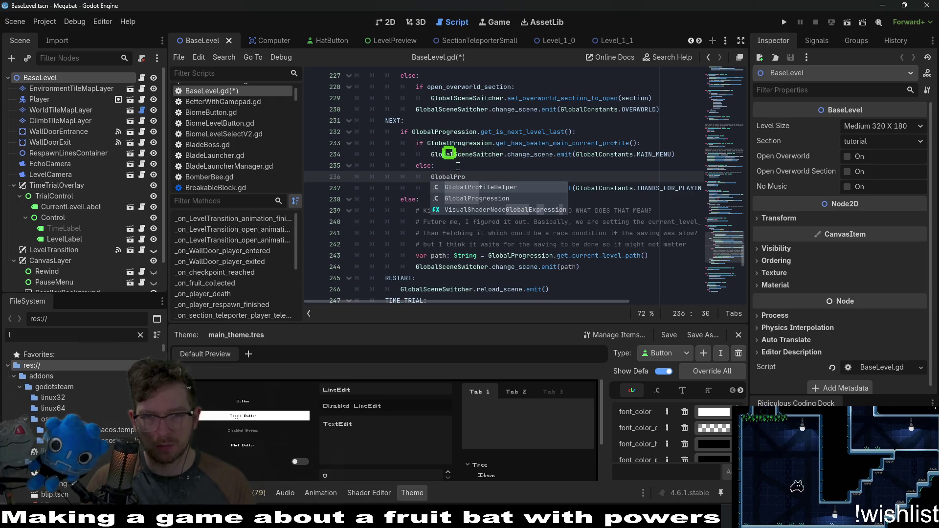
key(Return)
text(.set_has_beaten_main_game)
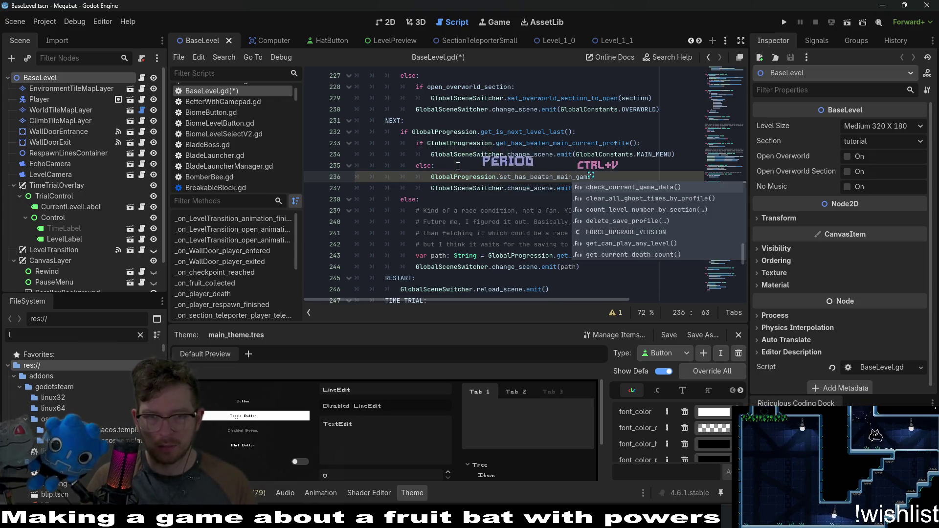
key(ctrl+v)
text((true))
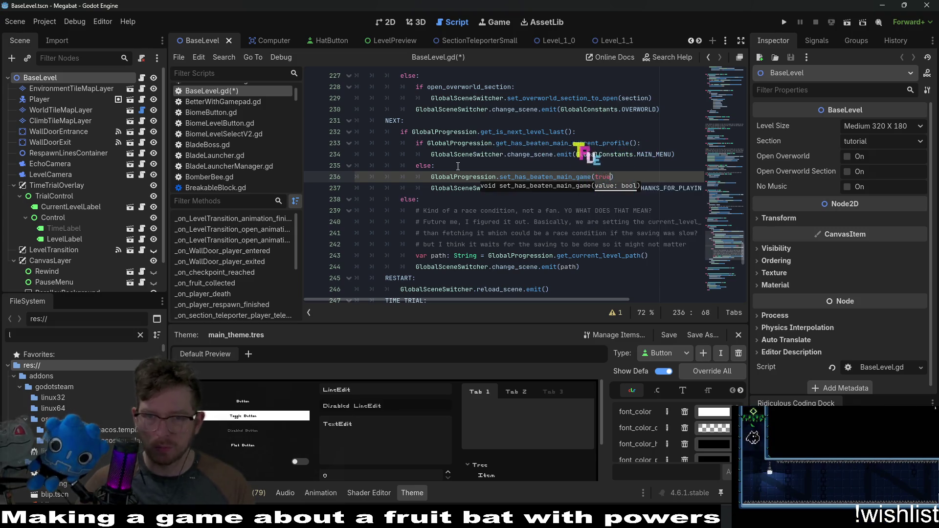
key(ctrl+s)
- Cut the set_has_beaten_main_game(true) line back out of BaseLevel.gd and save
click(617, 165)
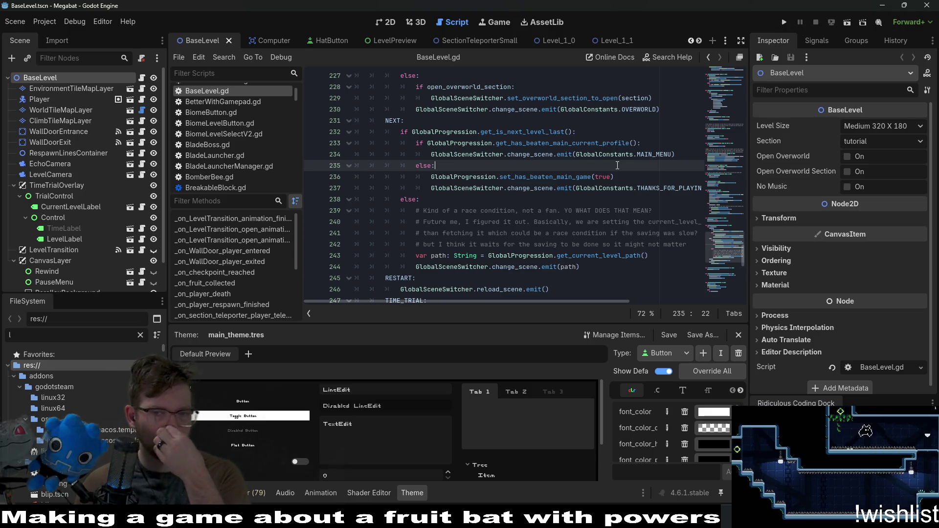
shift+click(618, 180)
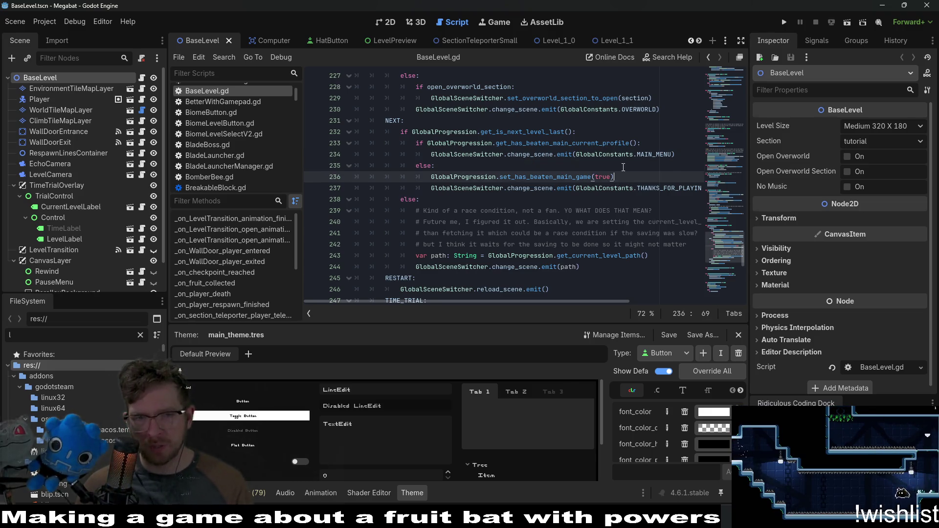
key(ctrl+x)
key(ctrl+s)
key(alt+shift+o)
- In ThanksForPlaying.gd, paste set_has_beaten_main_game(true) after play_music in _ready, fix indentation, and save
text(thanks)
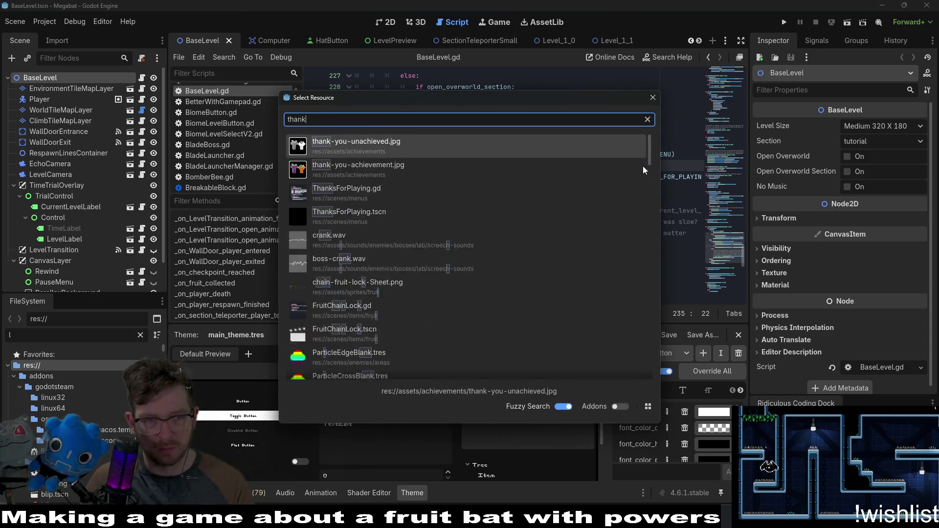
key(Return)
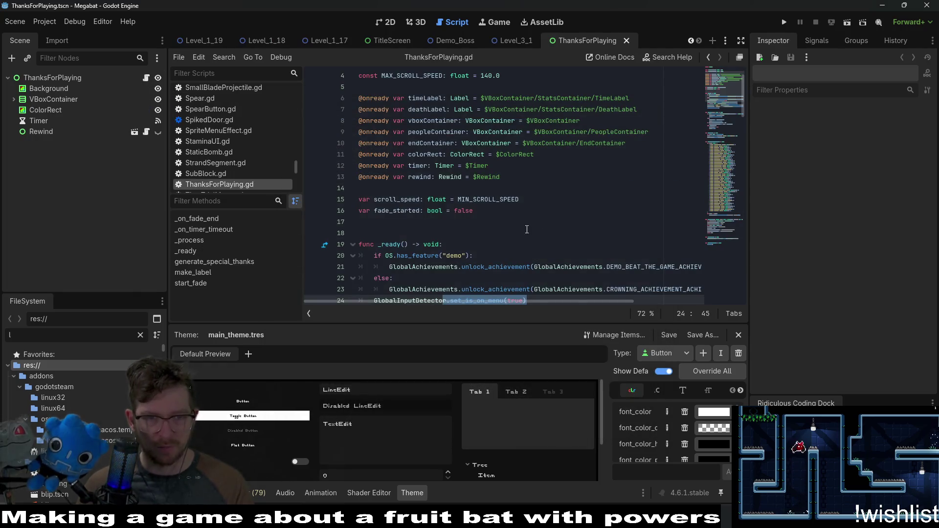
scroll(527, 229, down, 3)
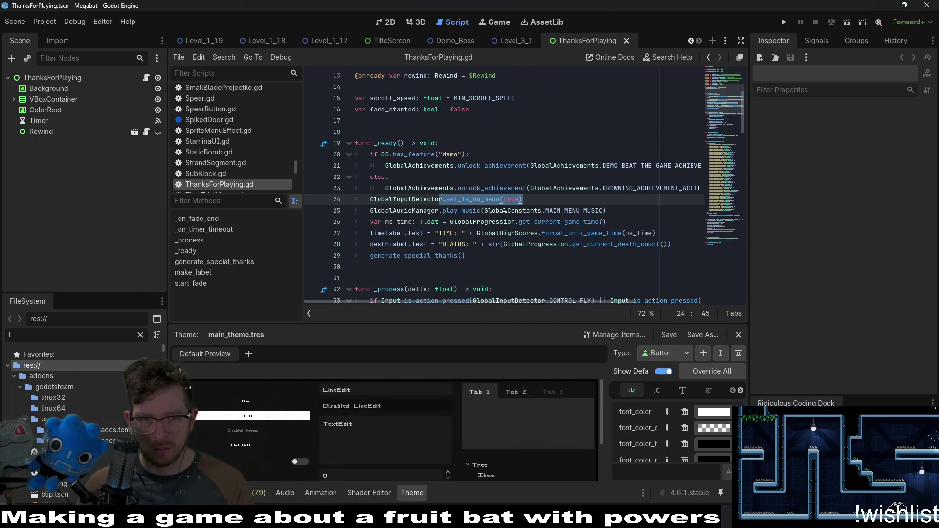
click(530, 200)
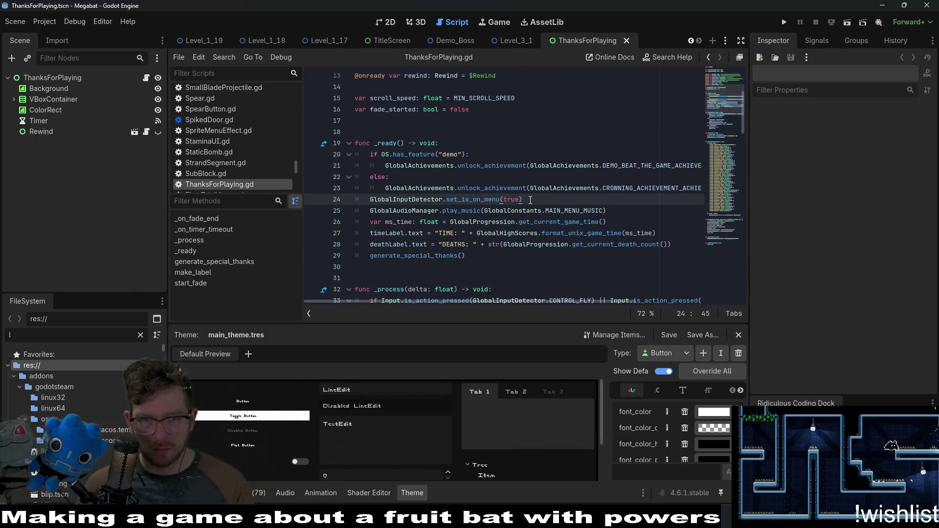
click(632, 210)
key(Return)
key(ctrl+v)
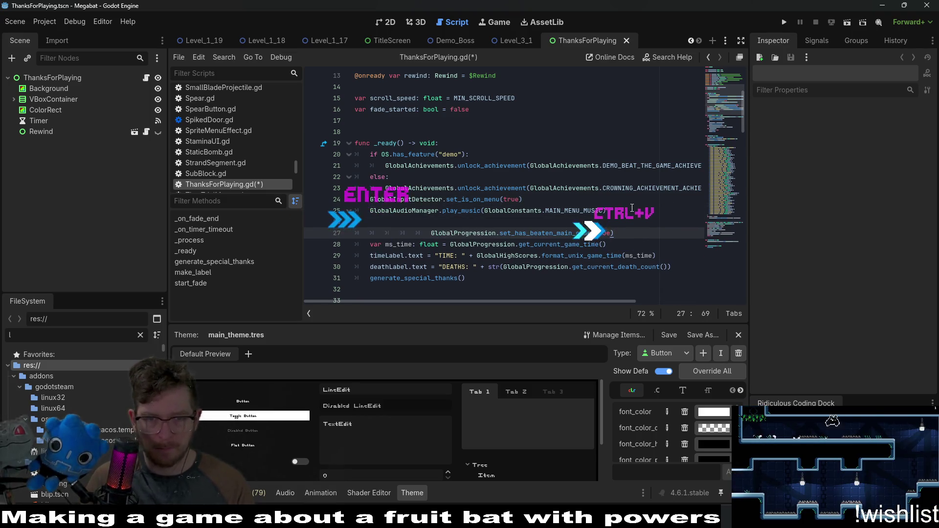
click(431, 231)
key(BackSpace)
key(BackSpace)
key(BackSpace)
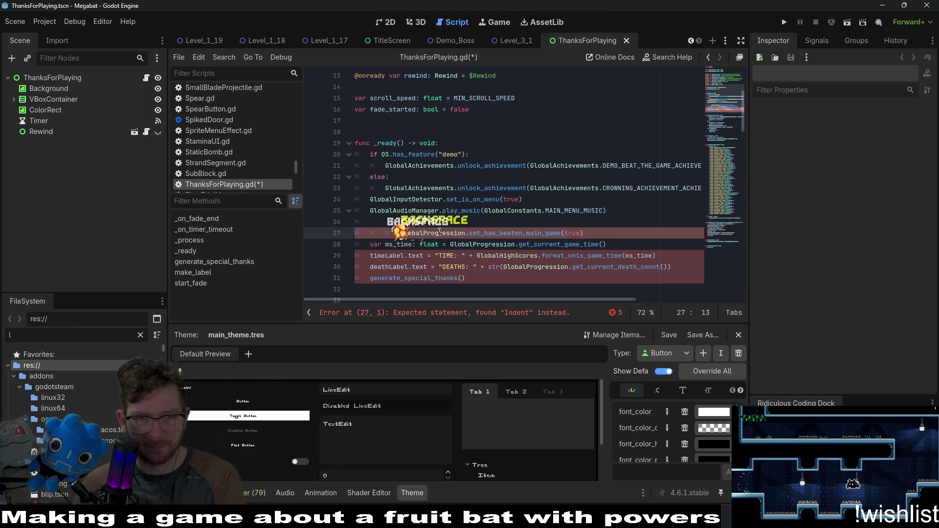
click(387, 220)
key(BackSpace)
key(BackSpace)
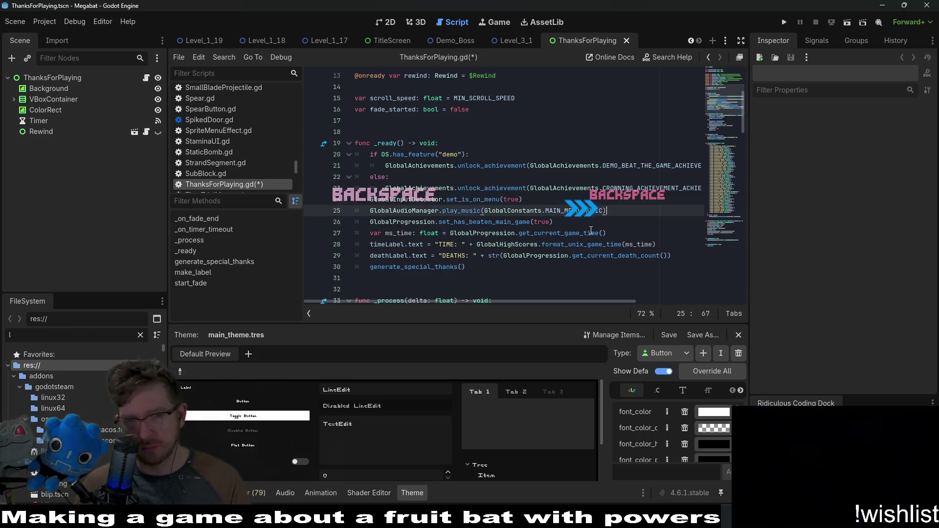
key(ctrl+s)
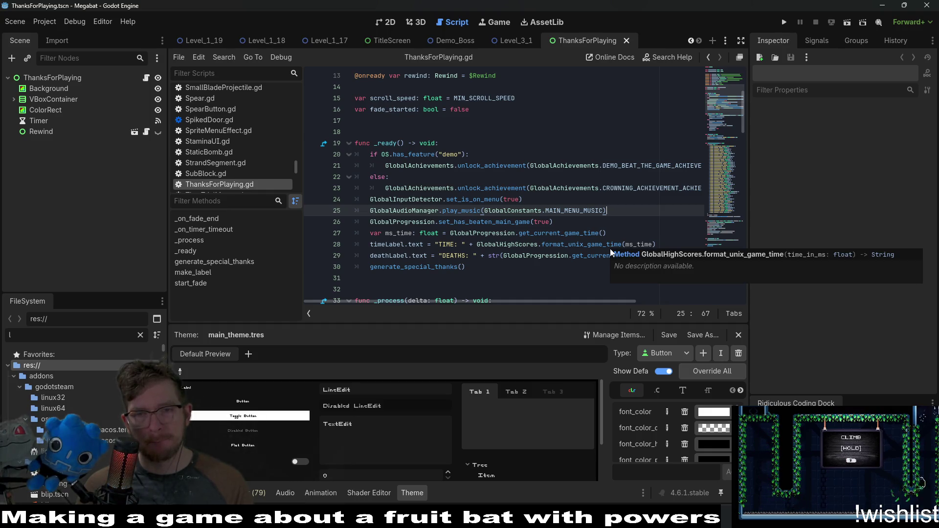
- Check set_has_beaten_main_game's documentation and jump to its definition in GlobalProgression.gd
double_click(487, 222)
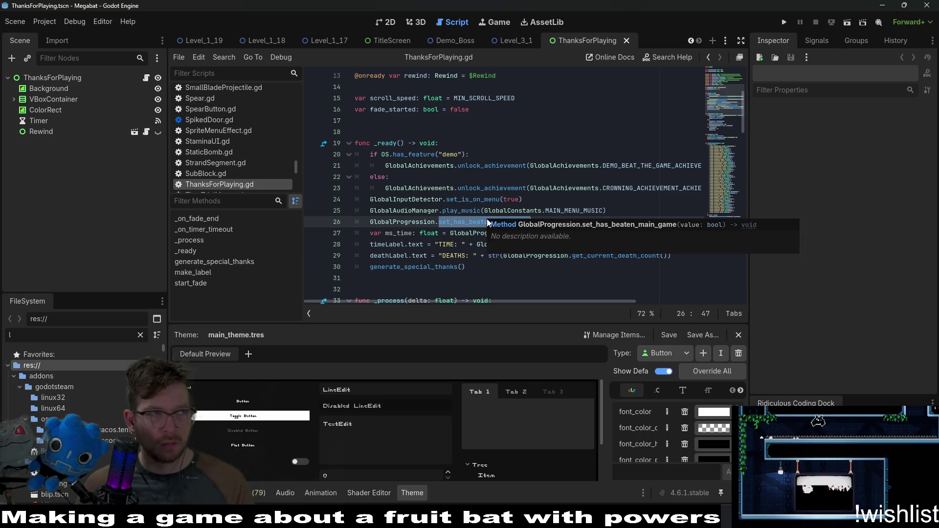
click(470, 222)
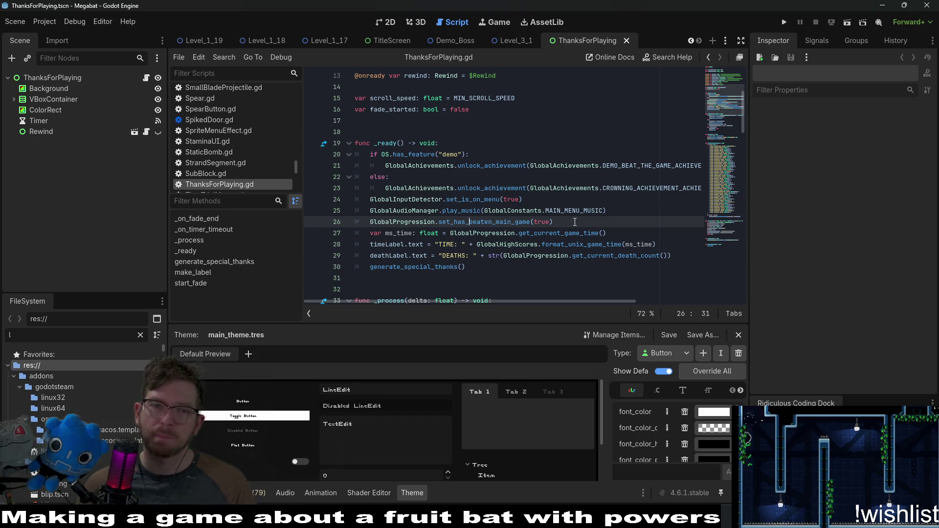
click(486, 222)
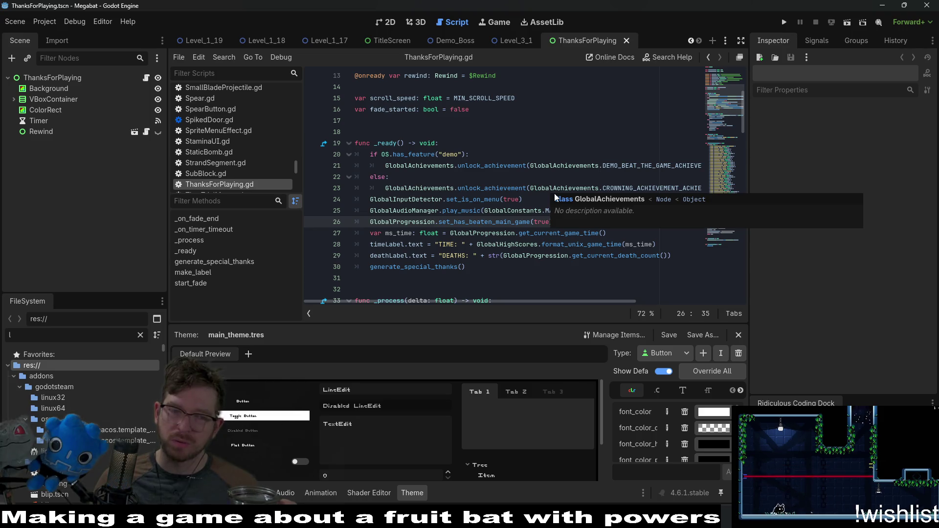
double_click(467, 221)
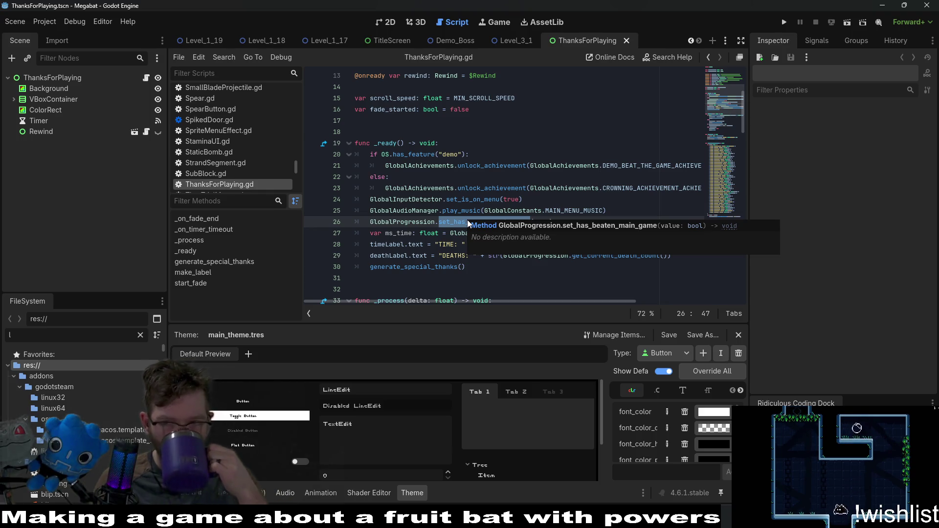
click(491, 176)
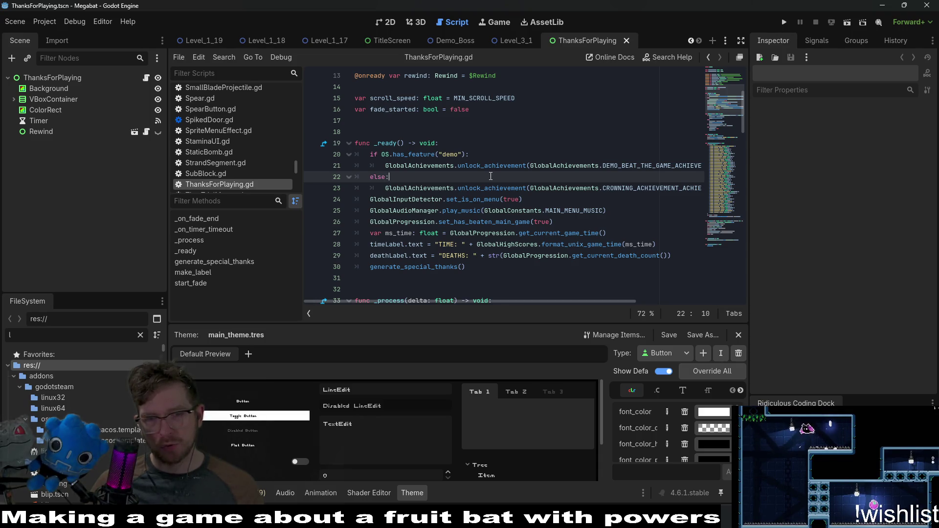
click(638, 214)
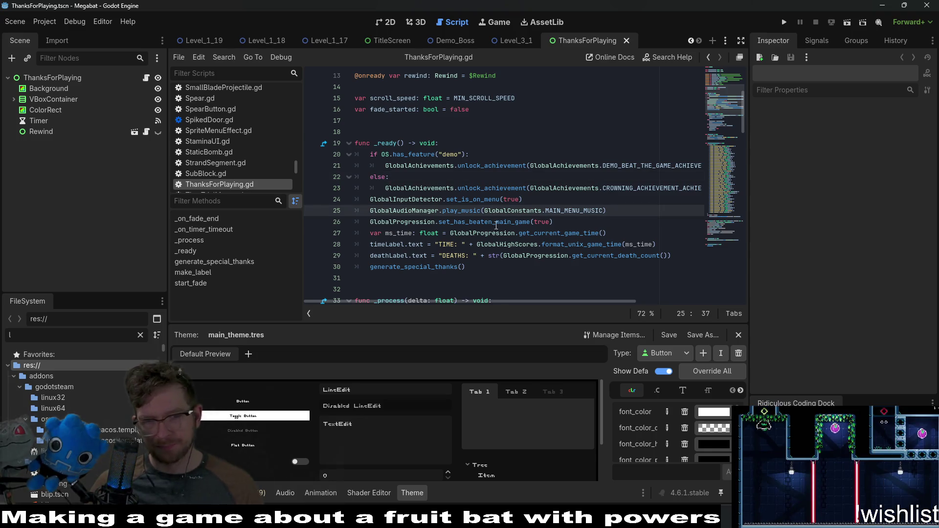
ctrl+click(497, 223)
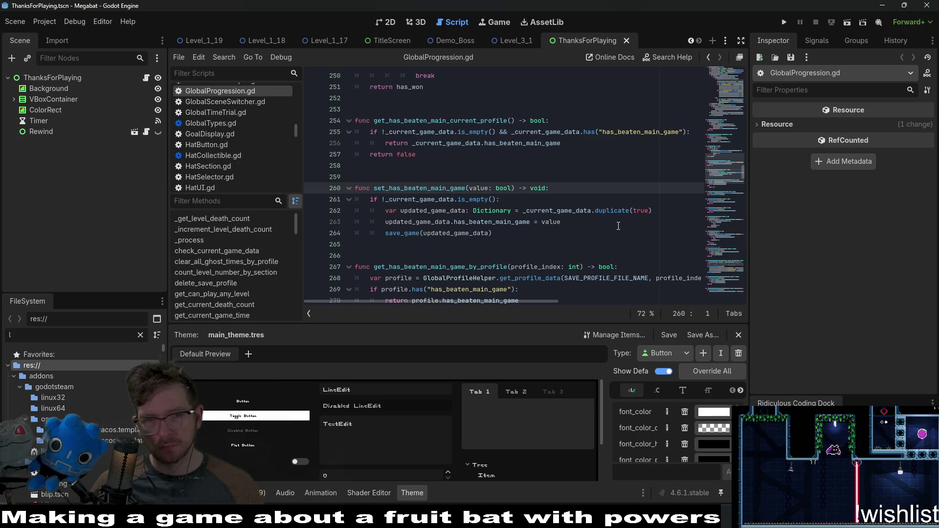
double_click(446, 198)
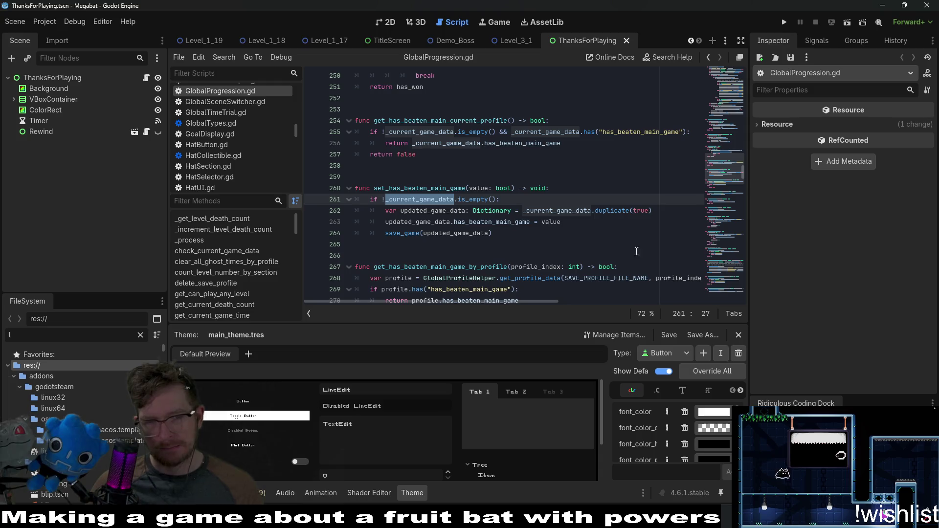
mouse_move(550, 222)
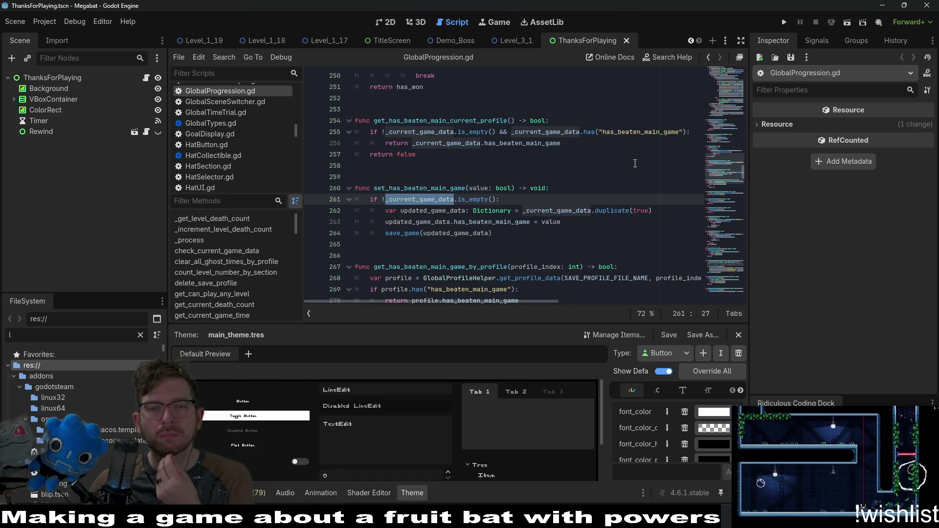
scroll(635, 163, down, 1)
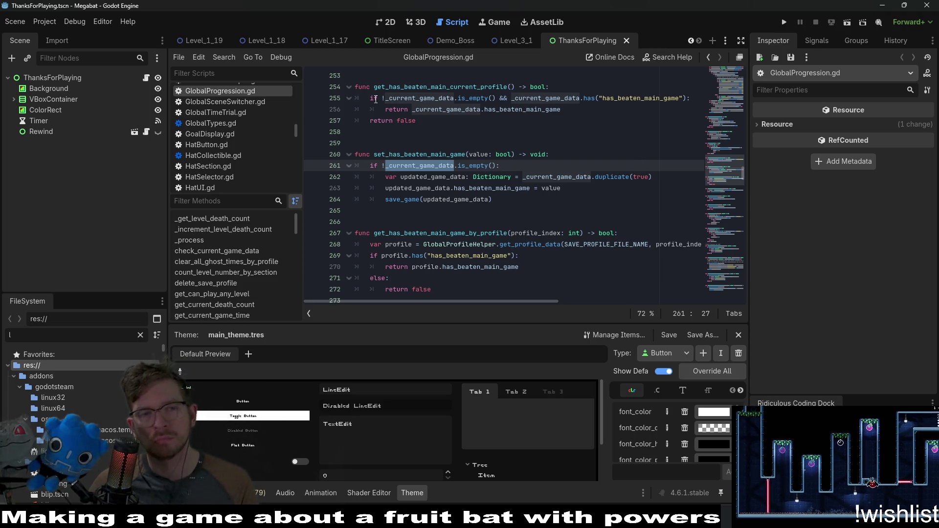
scroll(376, 99, up, 4)
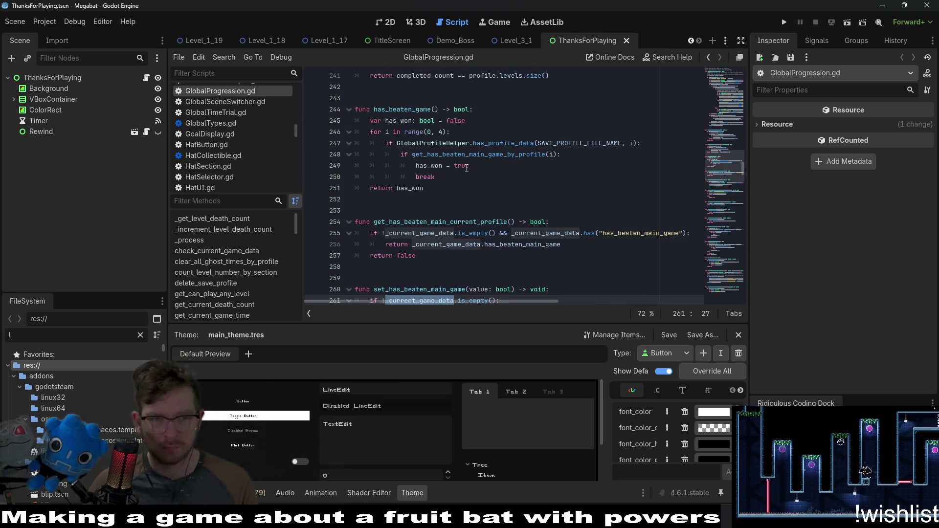
- Cut the set_has_beaten_main_game(true) line from ThanksForPlaying.gd and save it
click(146, 78)
drag(572, 221, 629, 216)
mouse_move(620, 242)
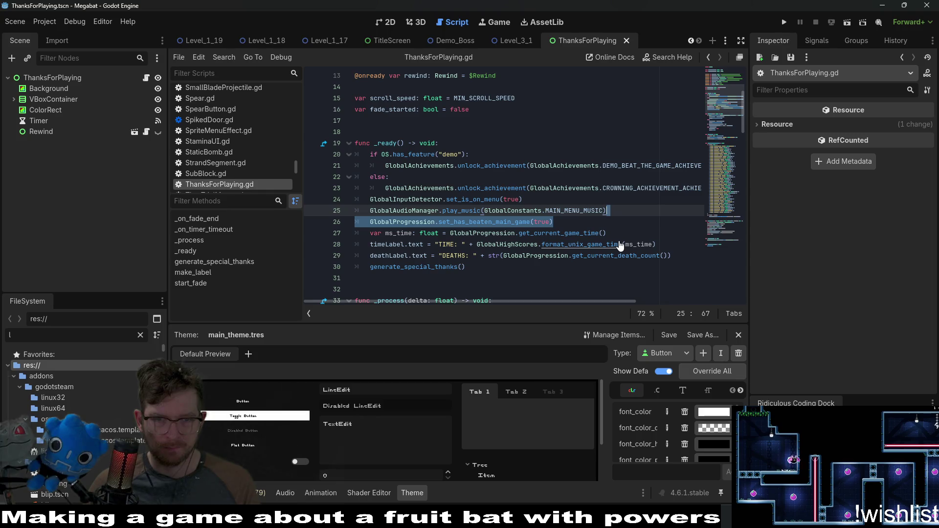
key(ctrl+x)
key(ctrl+s)
- Open BaseLevel.gd, paste the call back under the else branch, indent it, and save
click(461, 154)
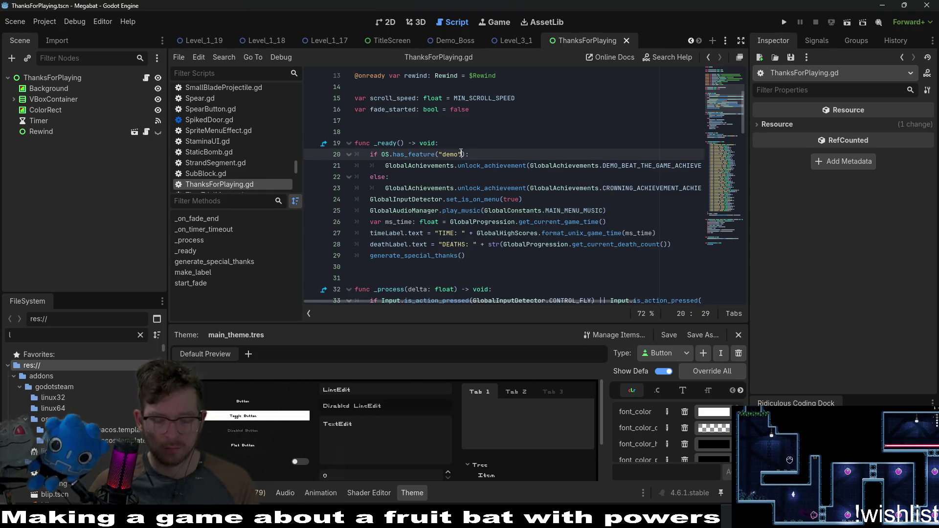
key(alt+shift+o)
text(mai)
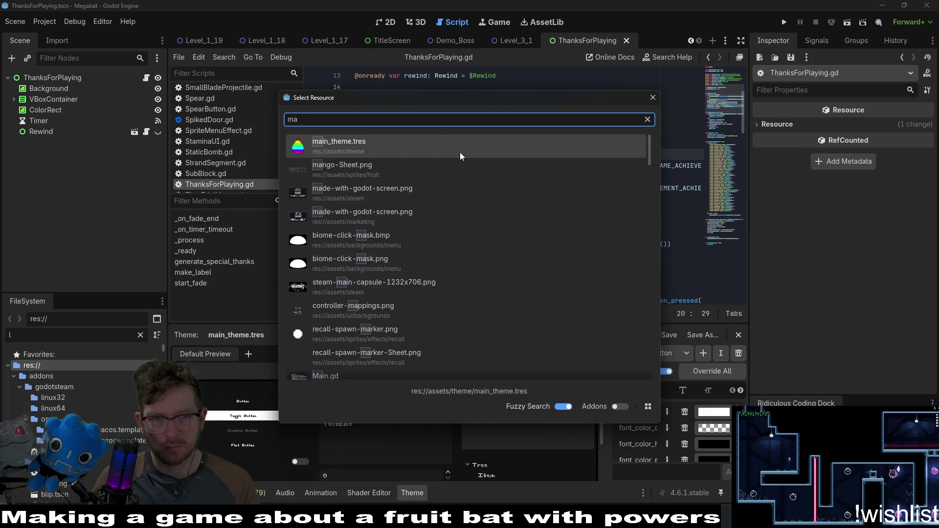
key(BackSpace)
key(BackSpace)
key(BackSpace)
text(baselvel)
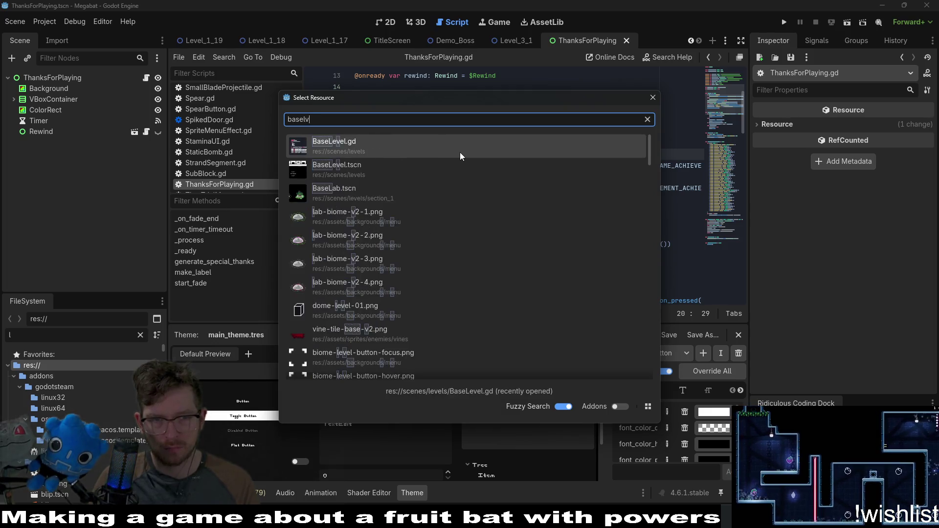
key(Down)
key(Return)
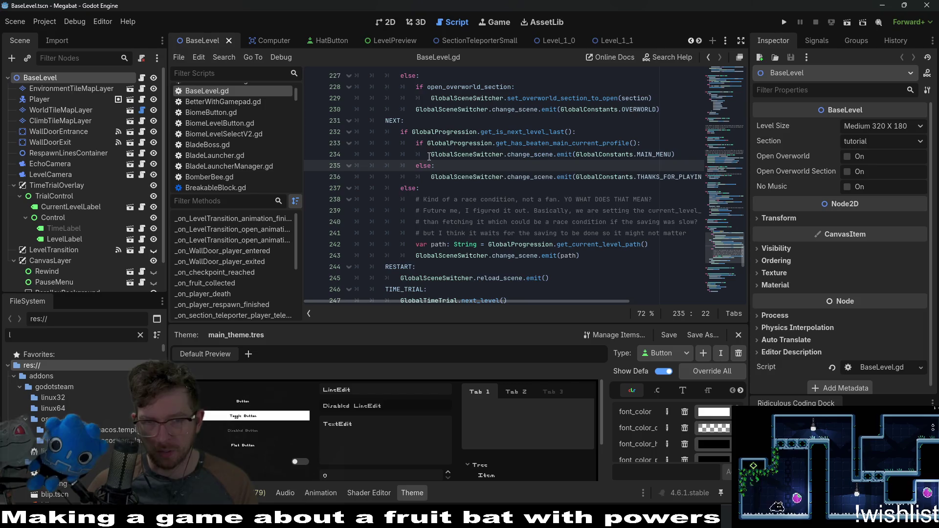
key(ctrl+v)
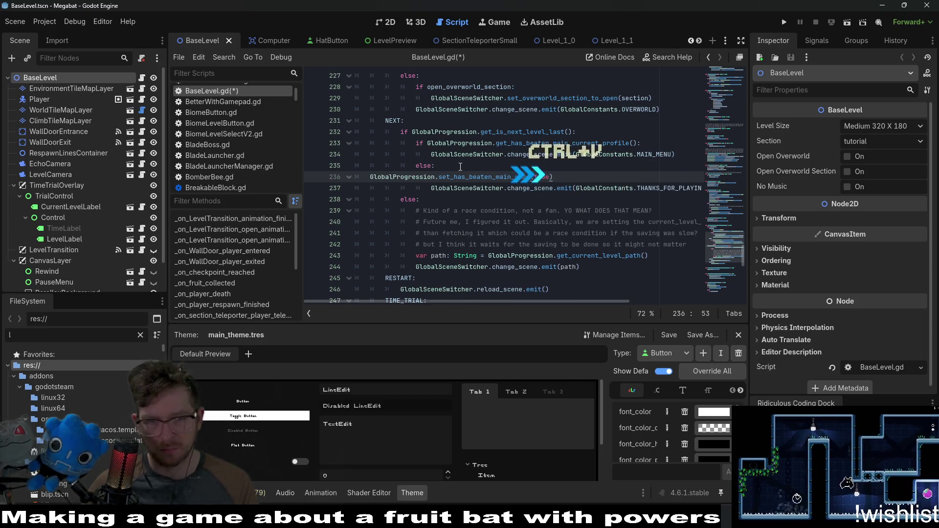
key(Tab)
key(Tab)
key(Tab)
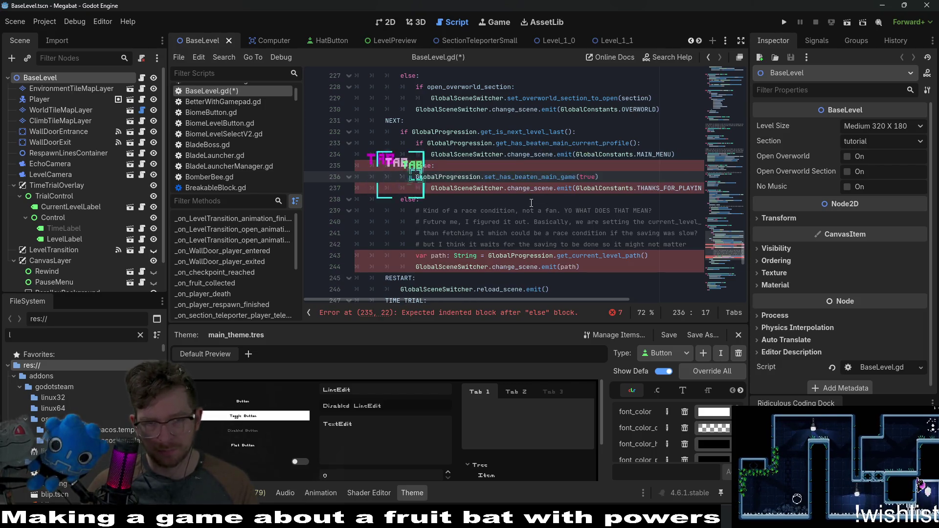
click(659, 179)
key(ctrl+s)
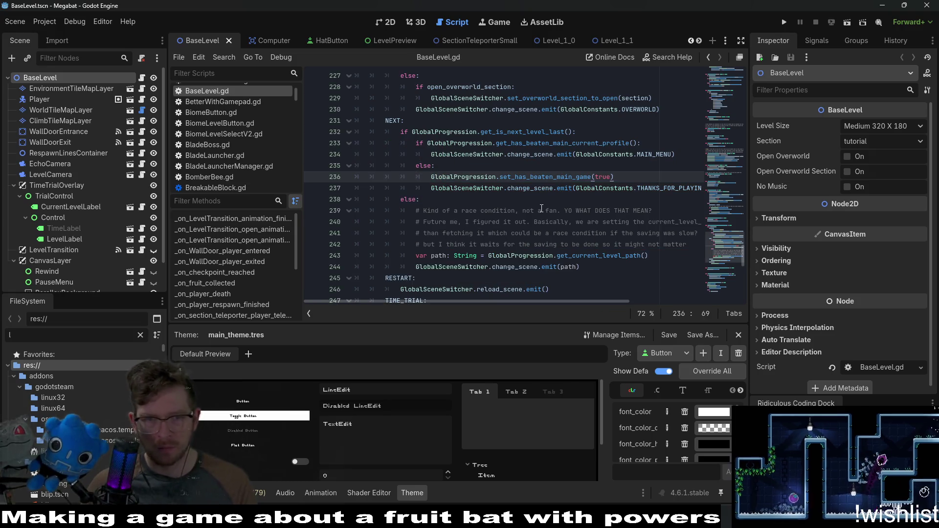
- Launch the Megabat project with Run Project to test the game
scroll(541, 209, down, 1)
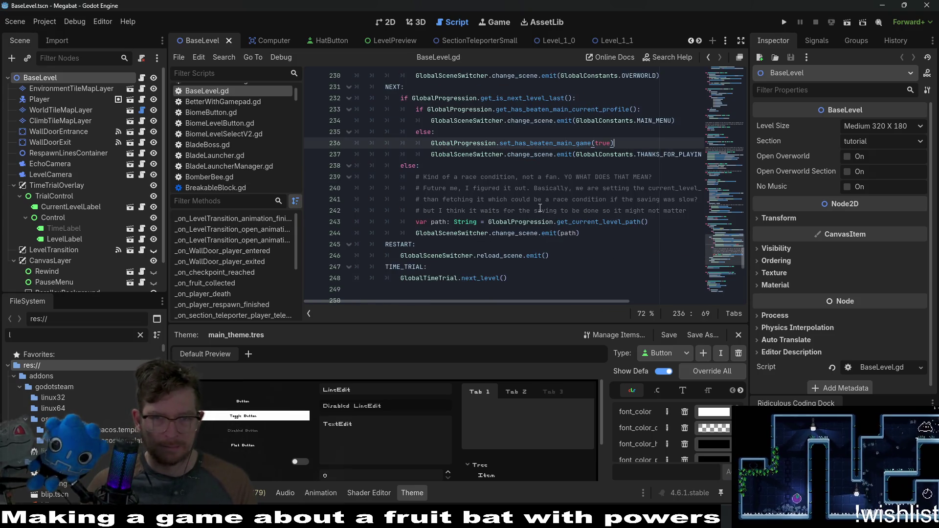
click(494, 242)
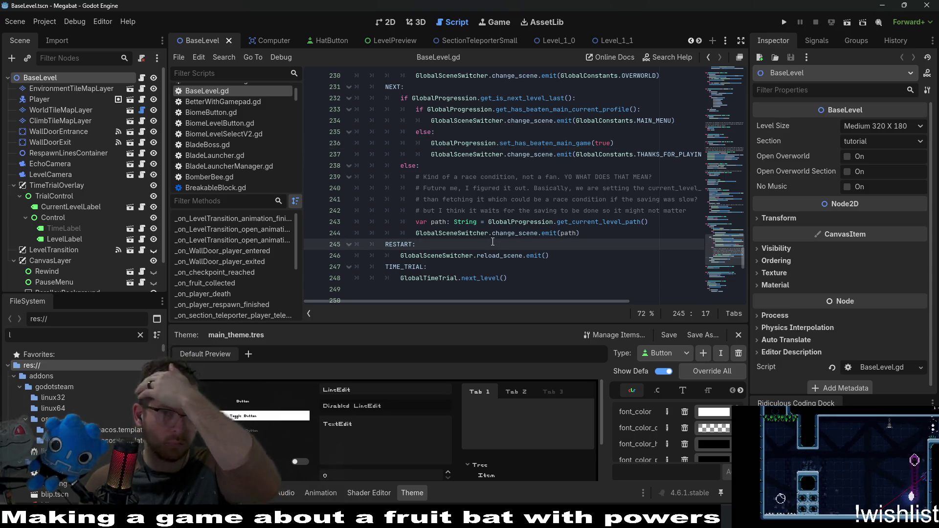
scroll(494, 242, up, 3)
click(784, 23)
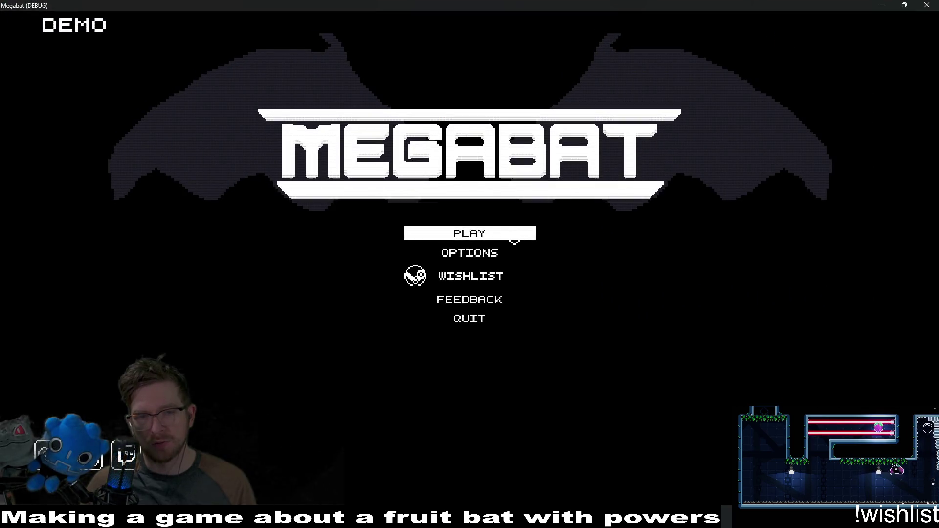
- Play the last room on the level map with a save profile, then continue to the credits and statistics
click(515, 238)
click(437, 184)
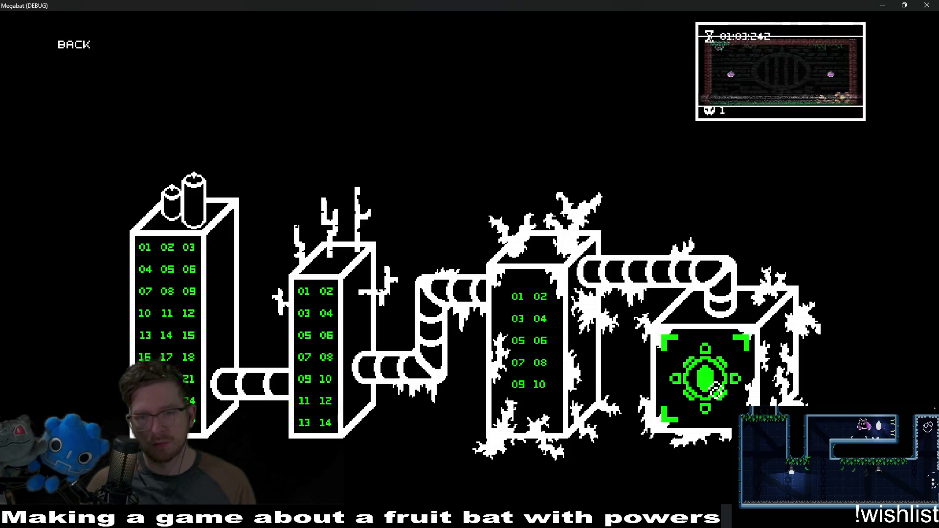
click(702, 379)
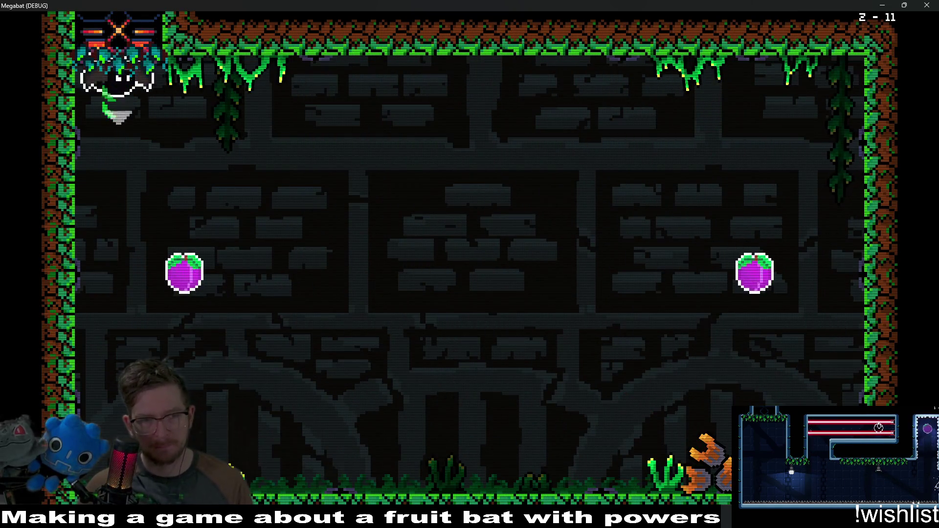
key(Right)
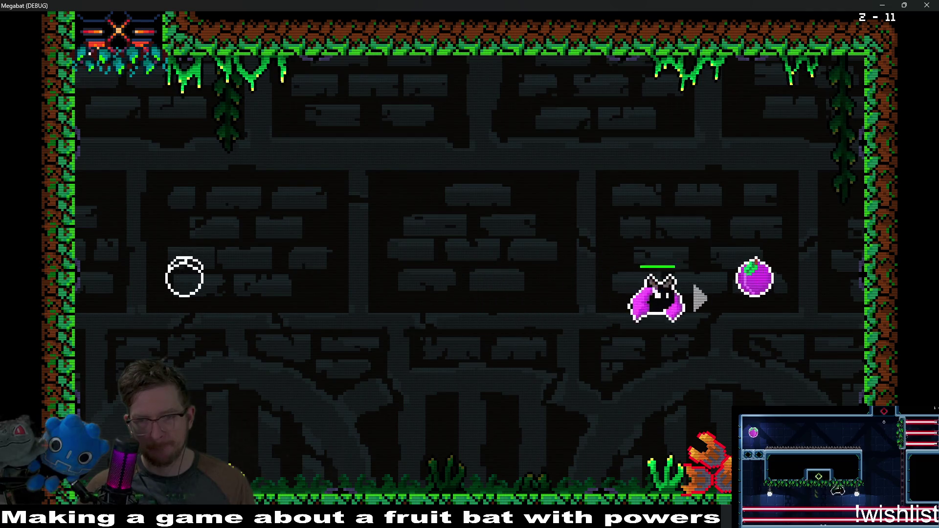
key(Up)
key(Left)
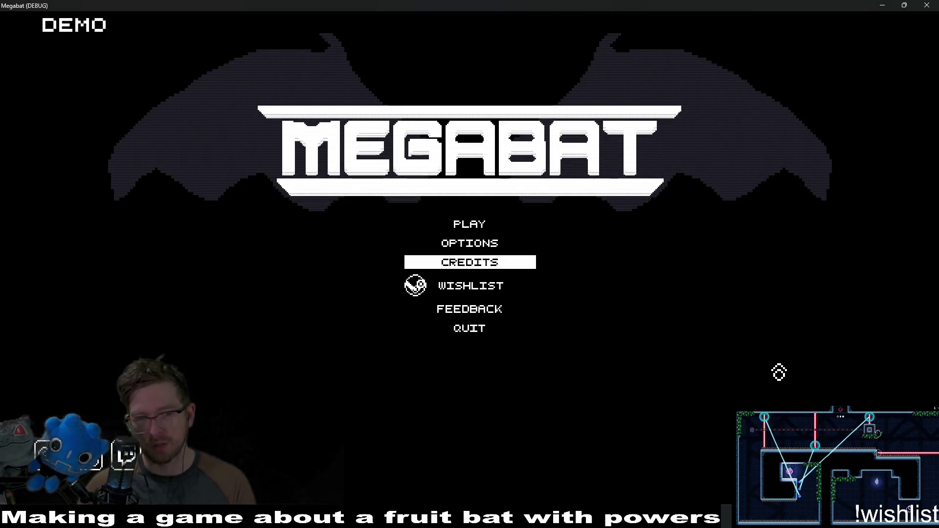
key(Return)
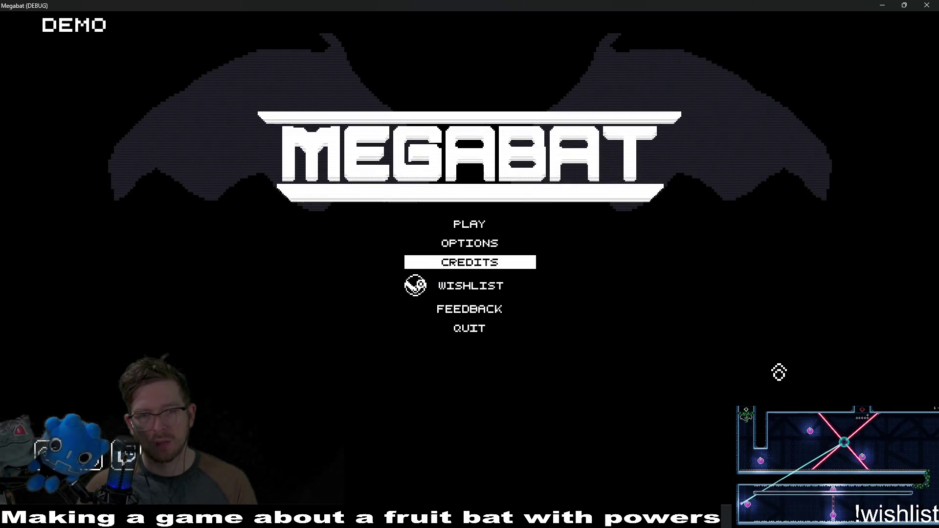
- Choose PLAY on the title menu and confirm the profile to begin room 0-1
key(Up)
key(Return)
key(Return)
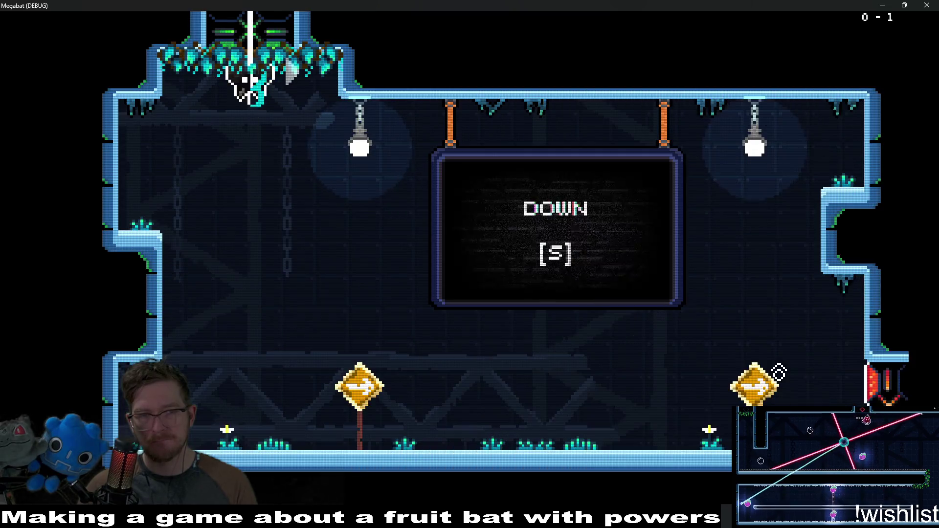
- Guide the bat through the first tutorial rooms, dropping down and flying out the right-hand exits
key(s)
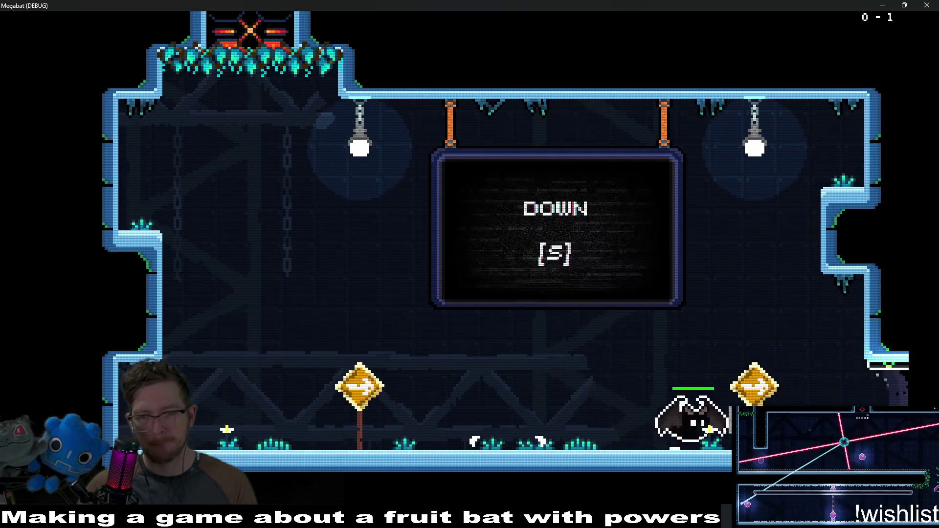
key(d)
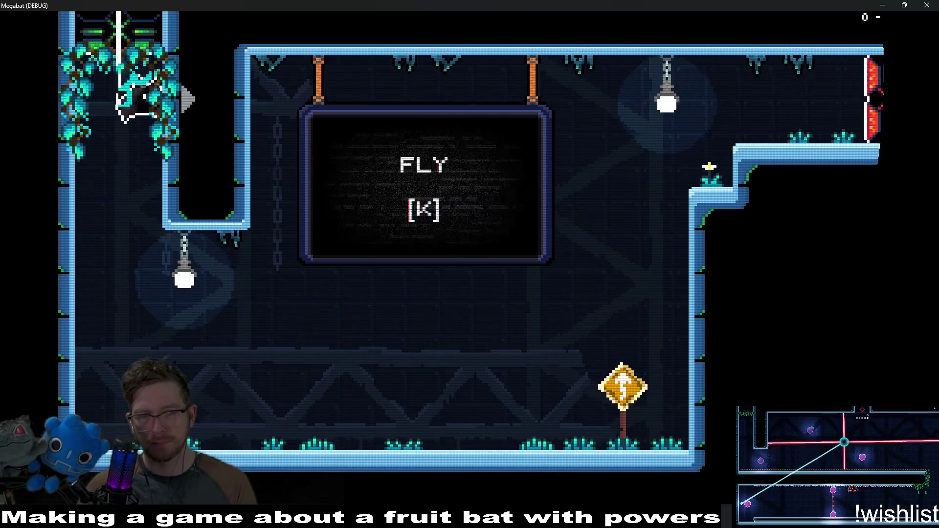
key(d)
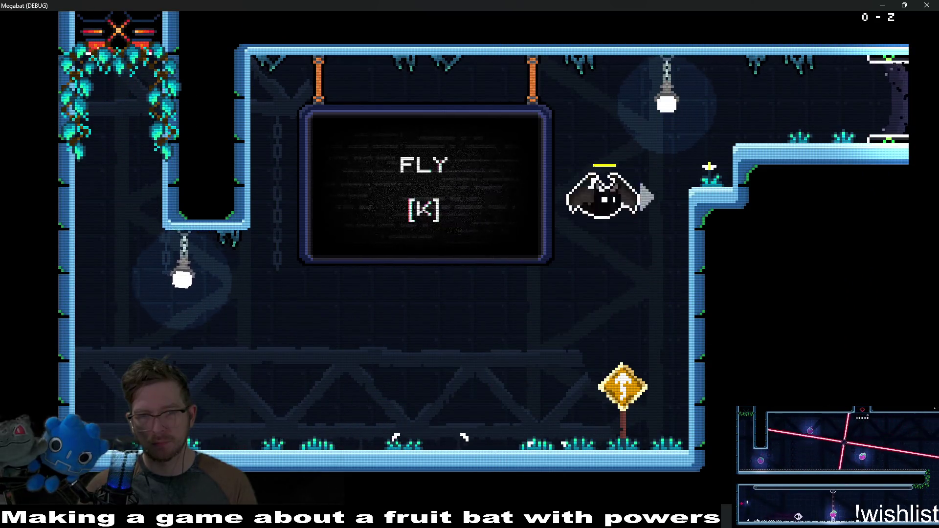
key(d)
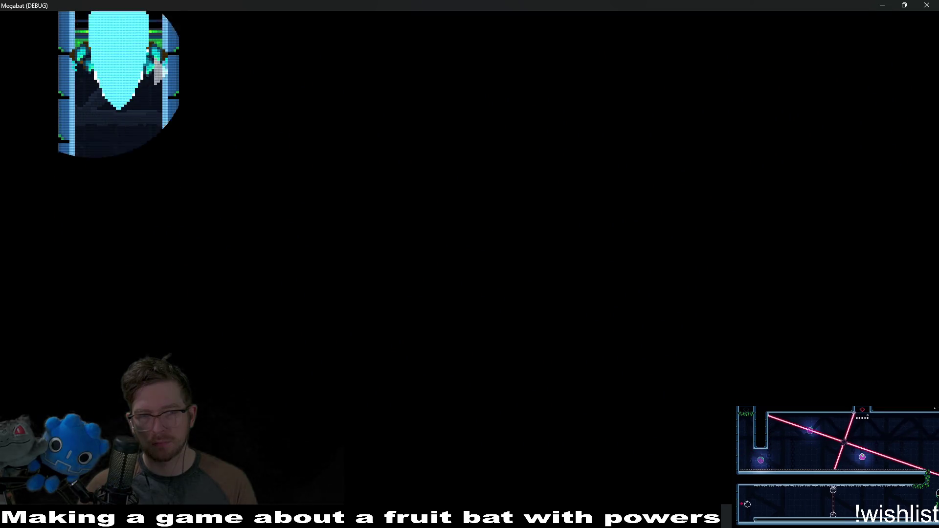
key(d)
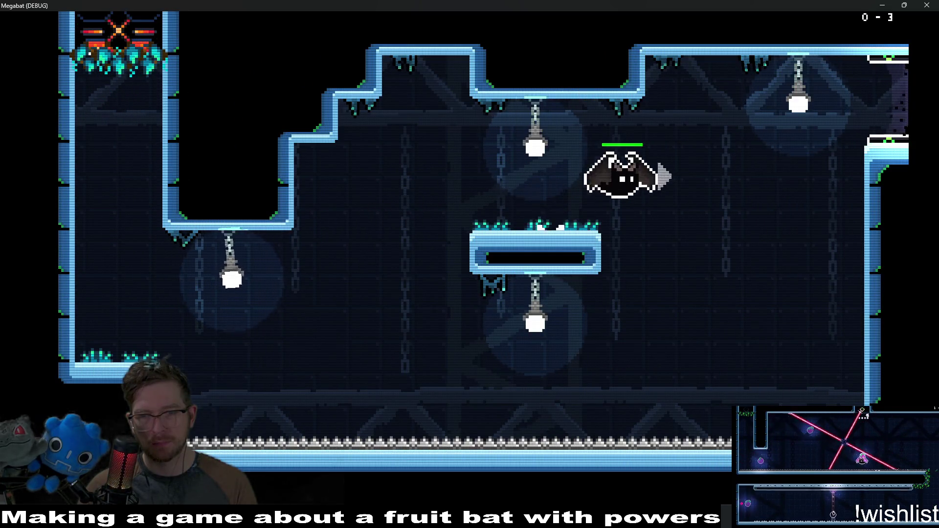
key(d)
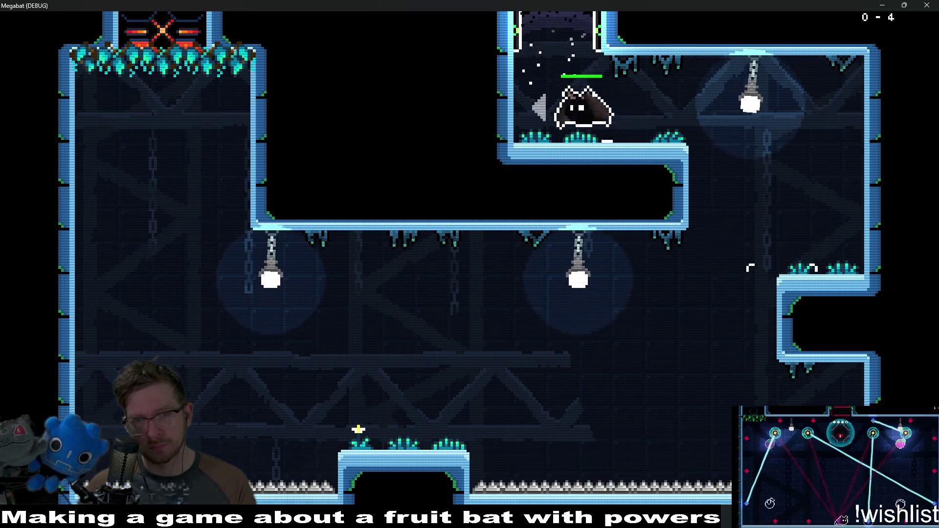
- Fly up to room 0-5, steer past the spikes, grab the baseball hat, and continue toward room 0-12
key(w)
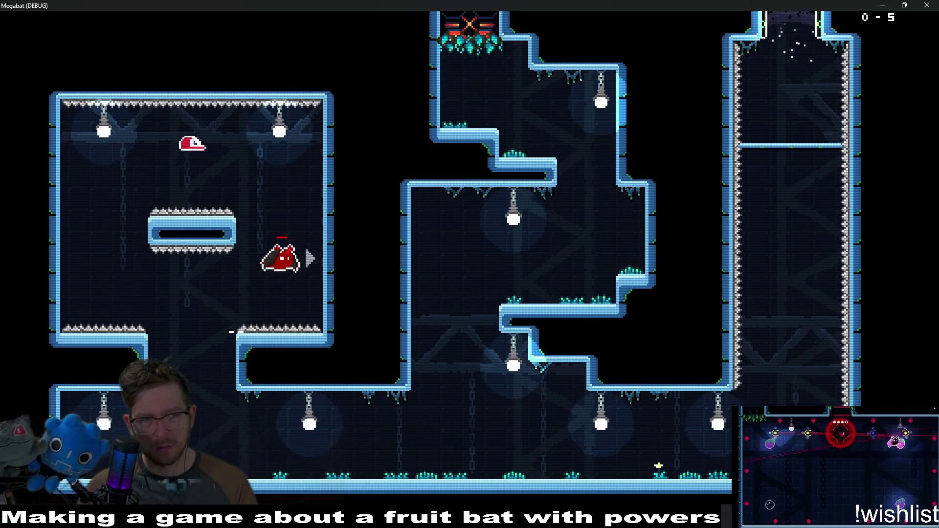
key(w)
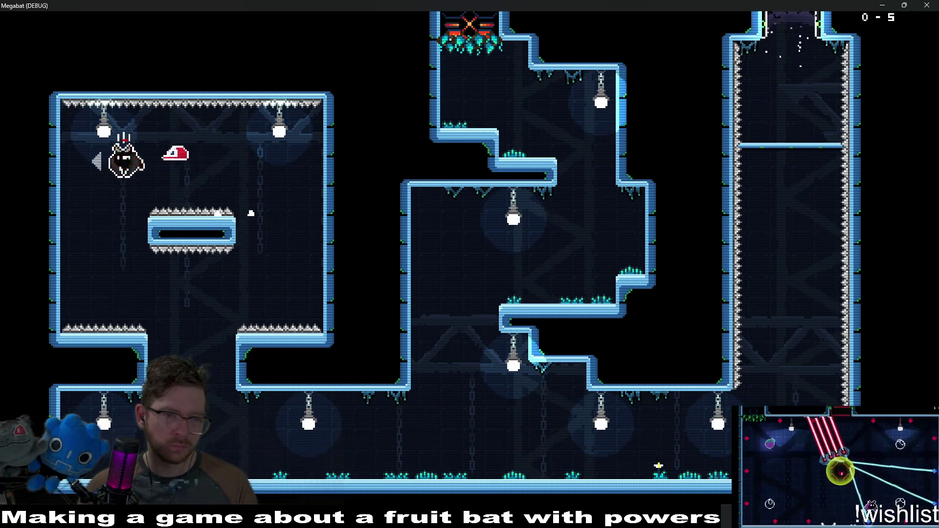
key(d)
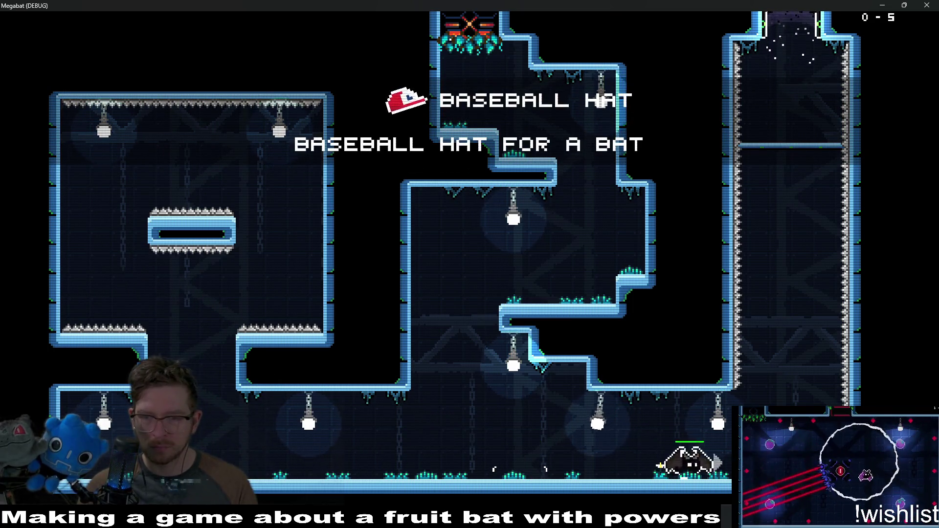
key(space)
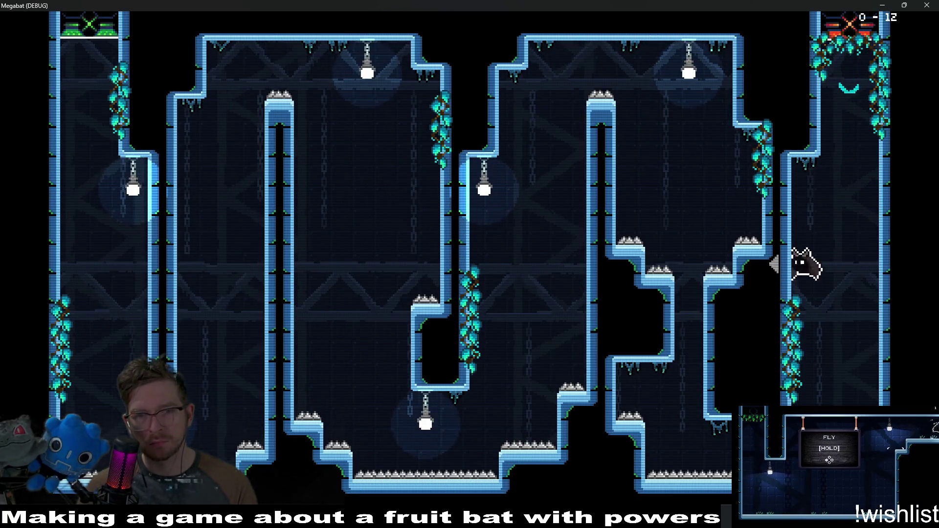
- Pause the game and open its Options screen
key(Escape)
key(Down)
key(Down)
key(Down)
key(Return)
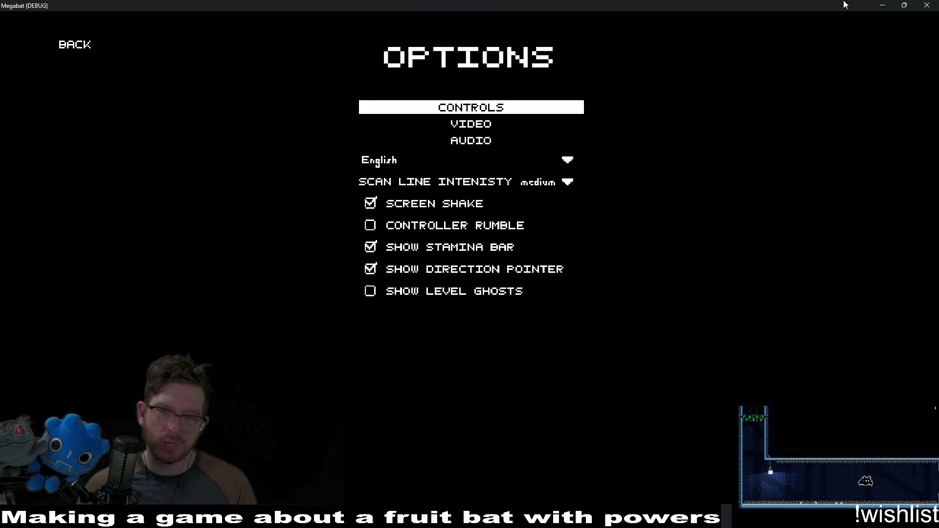
- Close the game window and select the TimeTrialOverlay node in the Scene dock
click(932, 5)
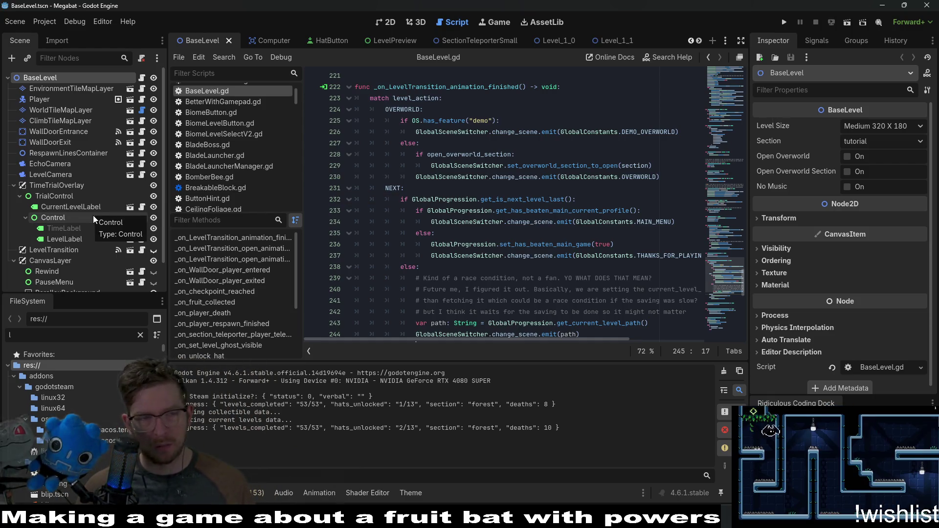
click(61, 209)
click(56, 185)
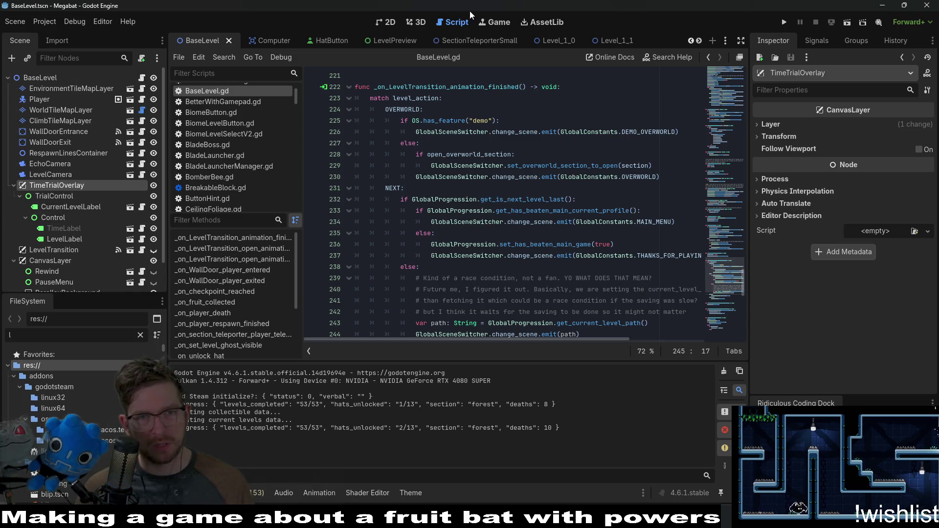
- Run the project again, then stop it with F8 to return to the script editor
click(785, 23)
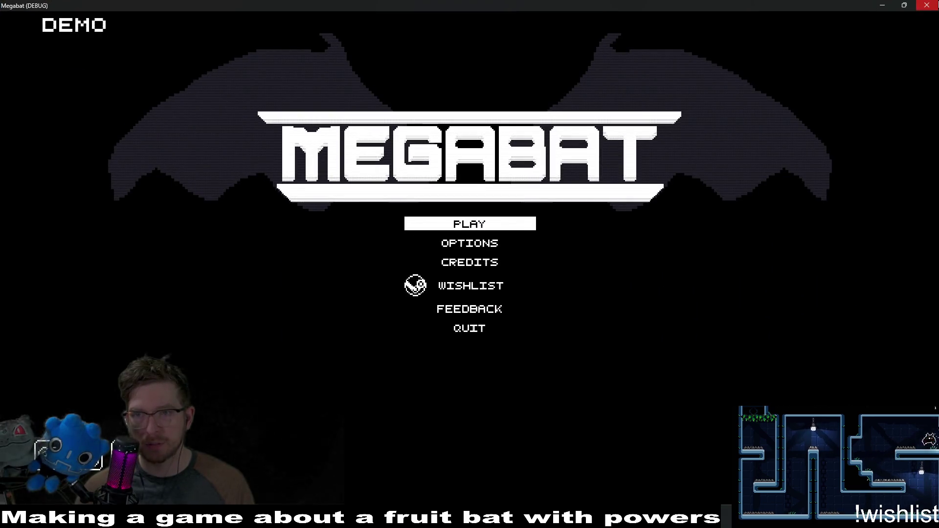
key(F8)
click(502, 129)
key(shift+alt+o)
- Search resources for 'overworld' and open the DemoOverworld.gd script
text(overworld)
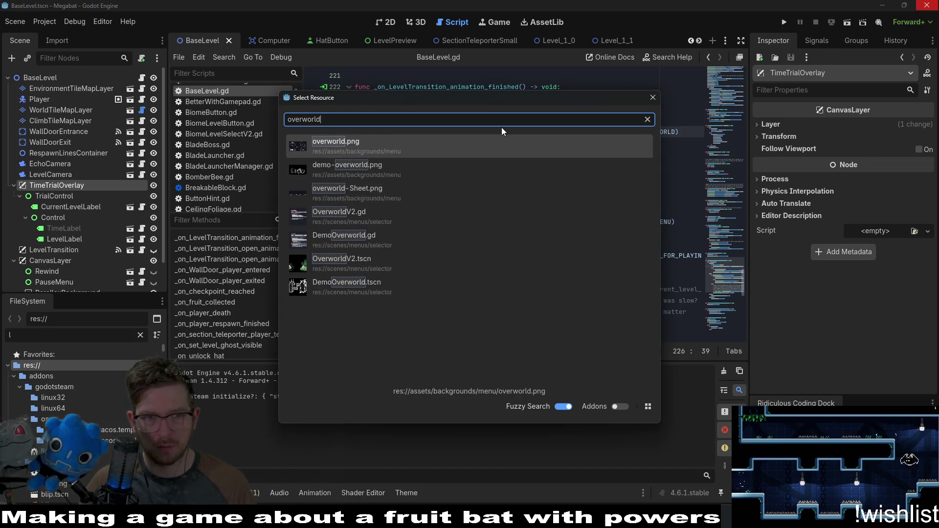
key(Down)
key(Down)
key(Down)
key(Down)
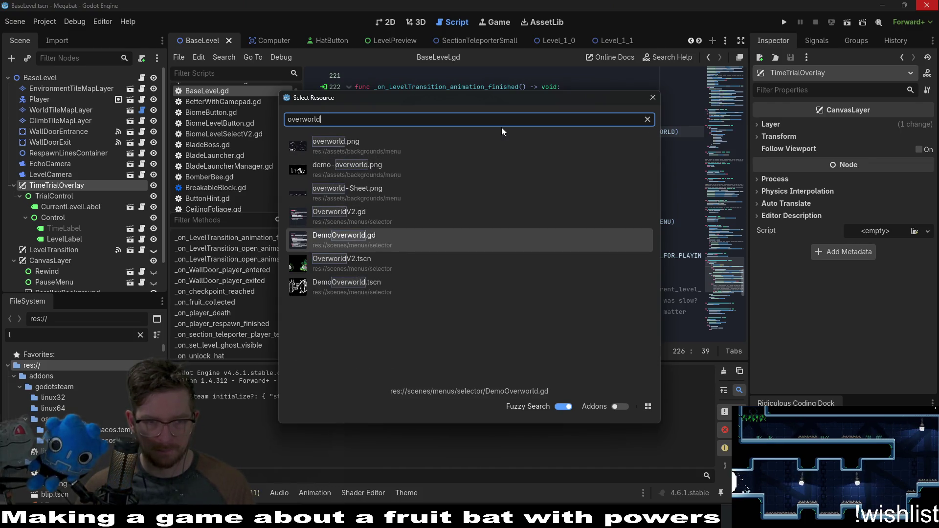
key(Return)
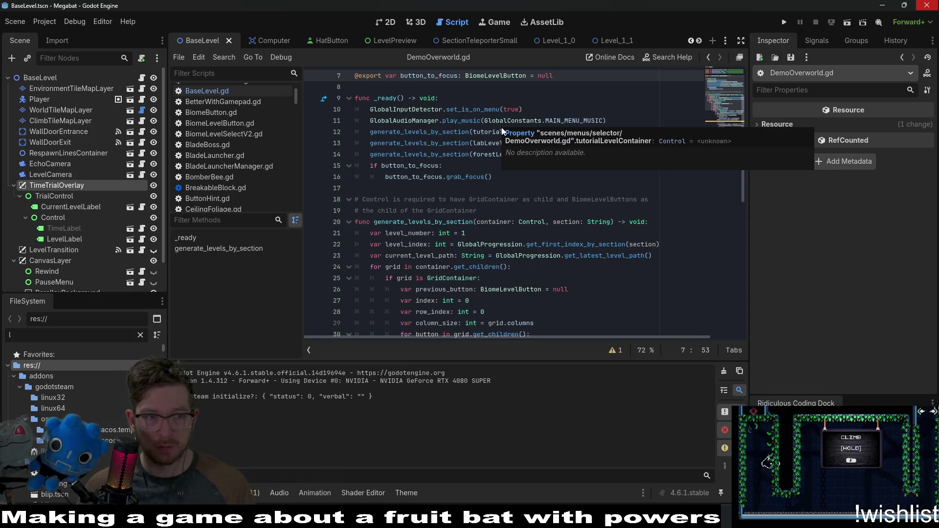
scroll(406, 44, down, 5)
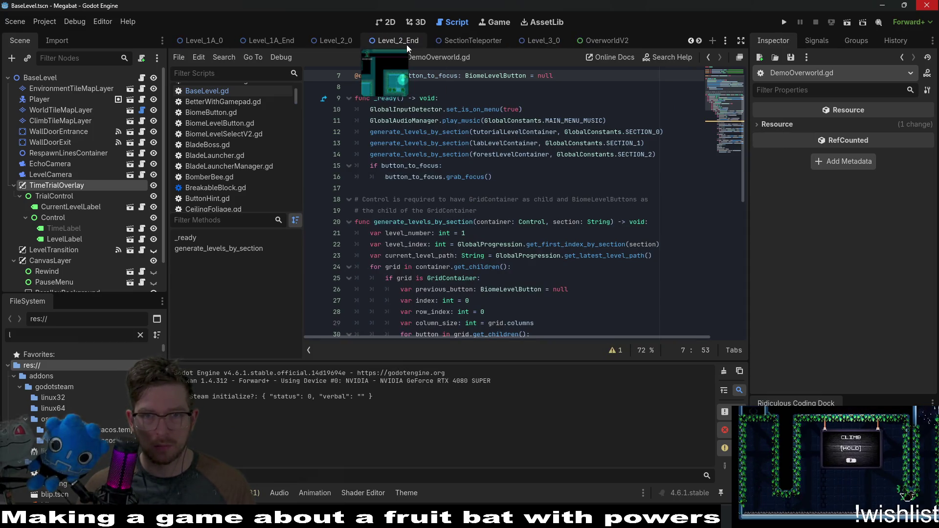
click(520, 175)
- Open the DemoOverworld.tscn scene and view it in the 2D editor, panned to its top edge
key(shift+alt+o)
text(overworld)
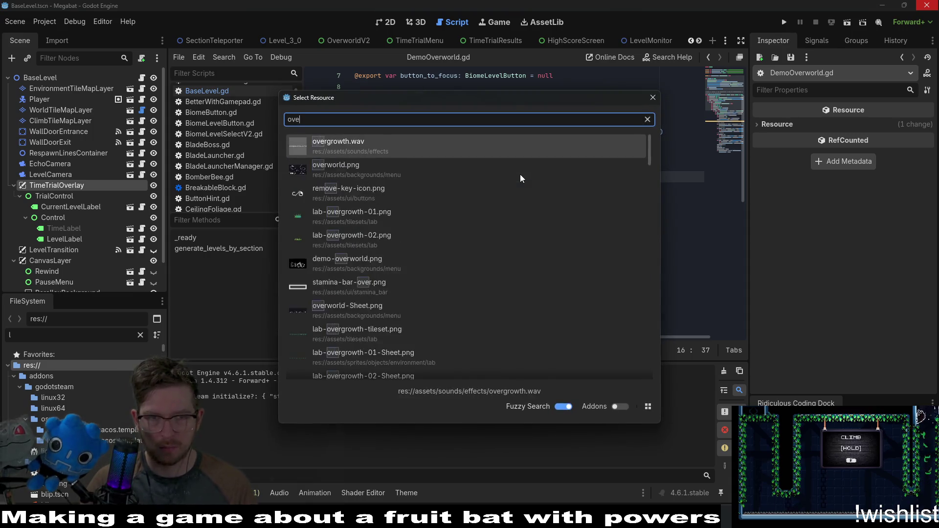
key(Down)
key(Down)
key(Down)
key(Down)
key(Down)
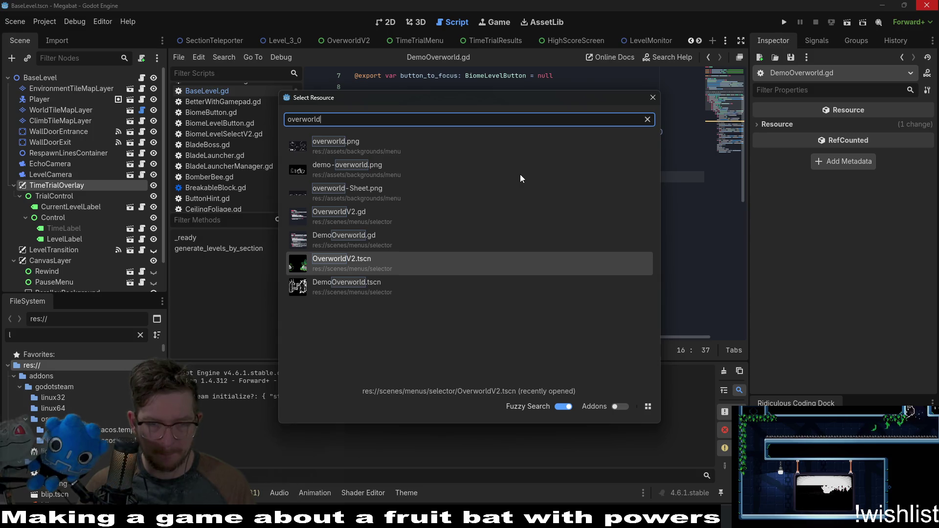
click(351, 288)
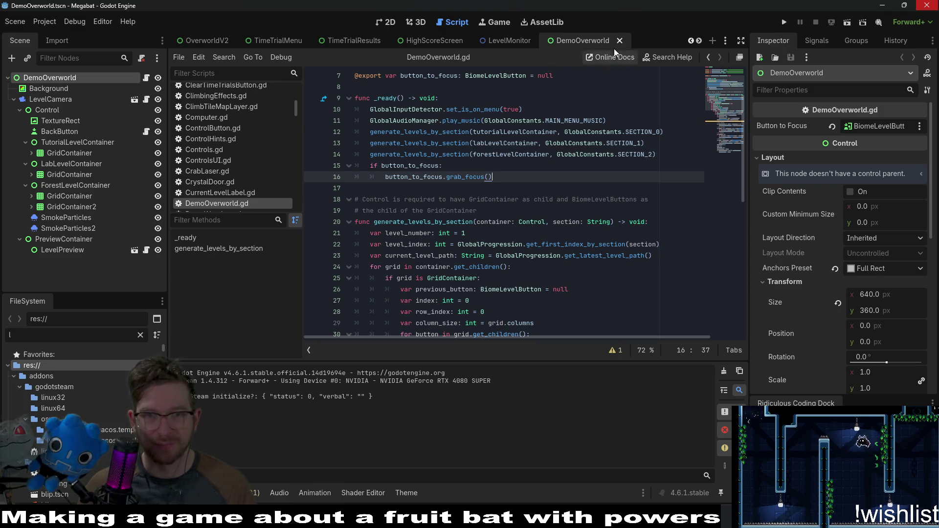
scroll(341, 65, up, 2)
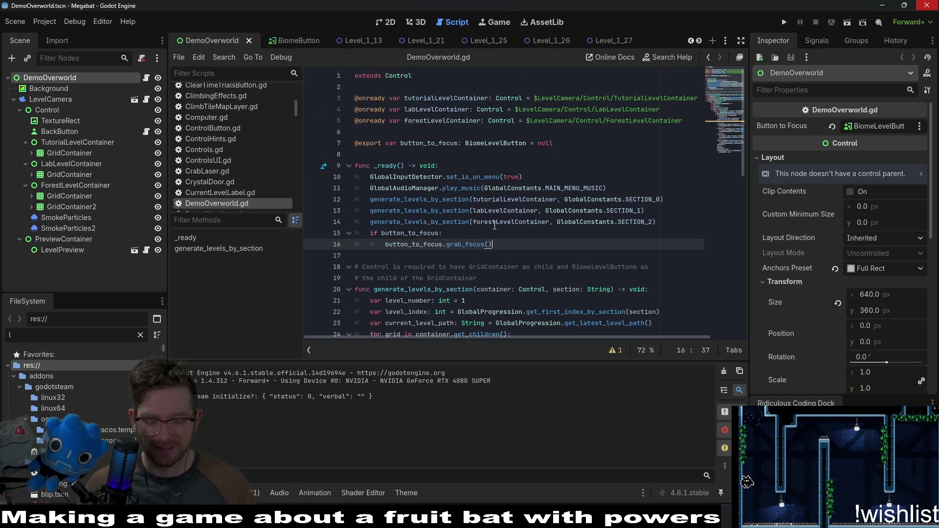
key(ctrl+shift+o)
key(Escape)
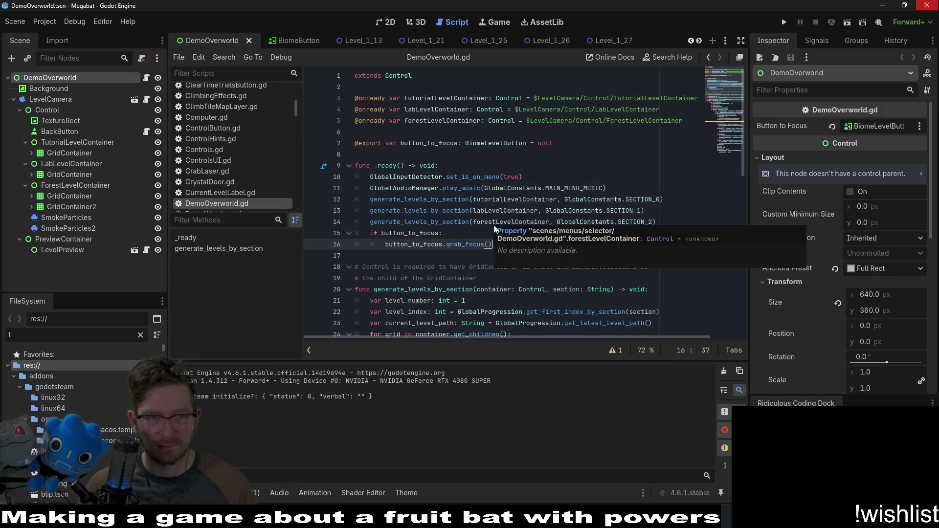
click(392, 23)
drag(492, 168, 483, 216)
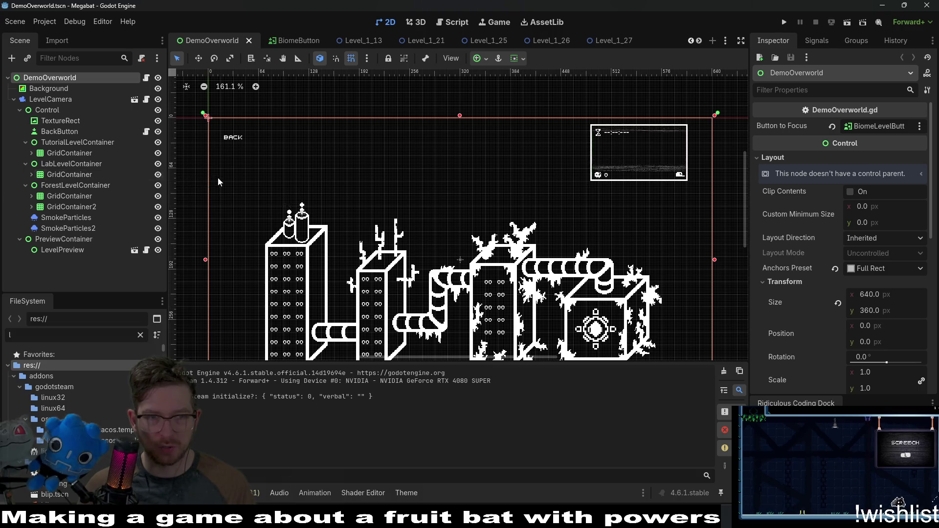
- Select the LevelPreview node and nudge it down two steps
click(78, 251)
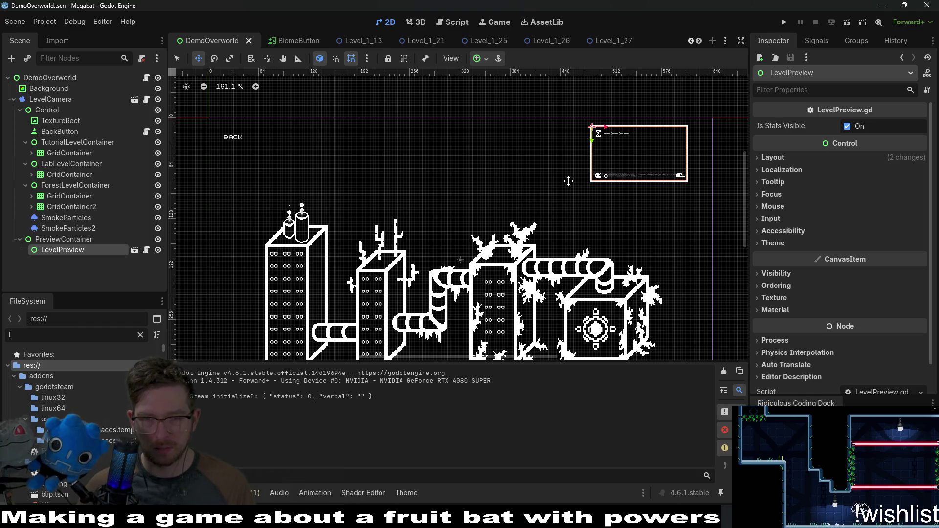
click(79, 240)
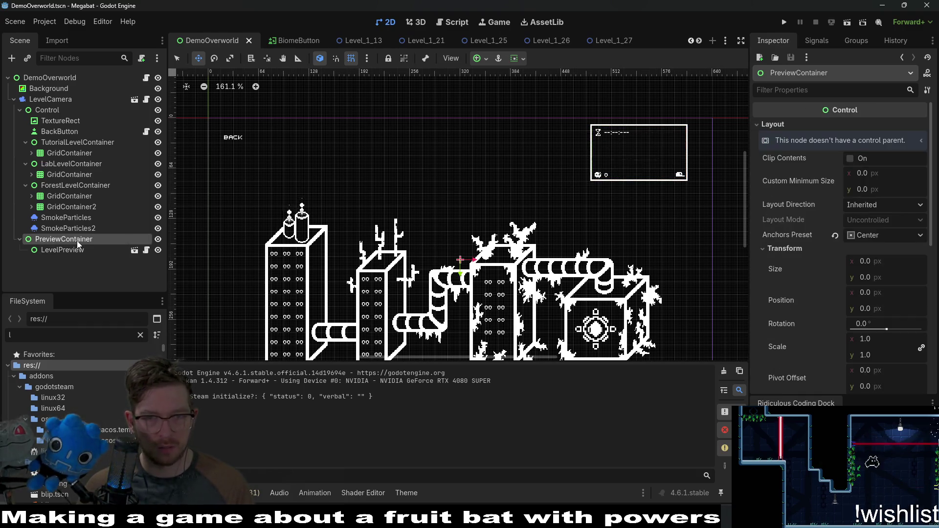
click(62, 250)
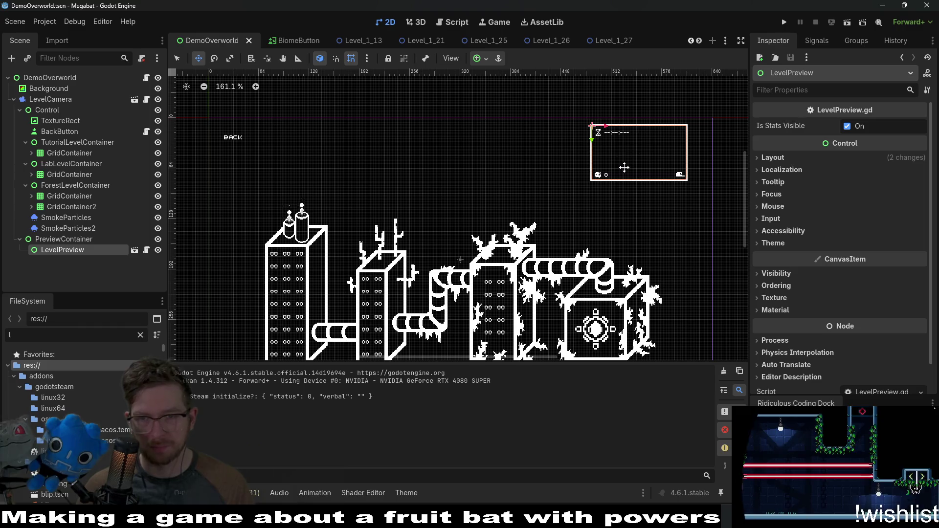
key(Down)
key(Down)
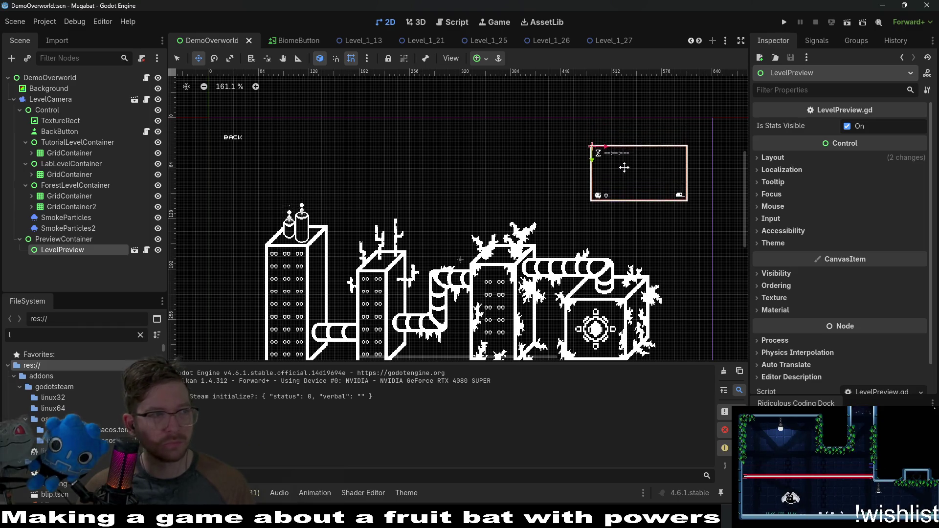
key(Down)
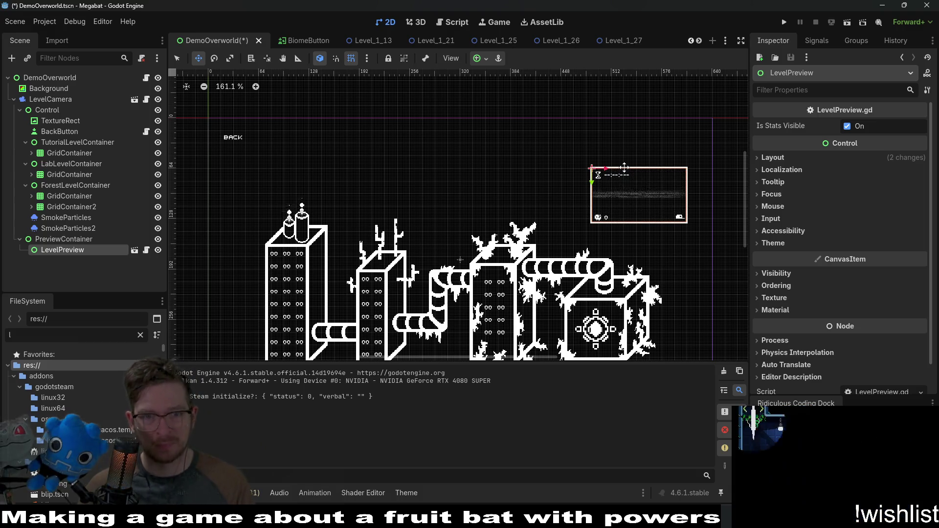
- Drag LevelPreview left above the buildings and zoom out to check its placement
mouse_move(637, 191)
mouse_down()
mouse_move(452, 176)
mouse_move(461, 178)
mouse_up()
scroll(434, 161, up, 4)
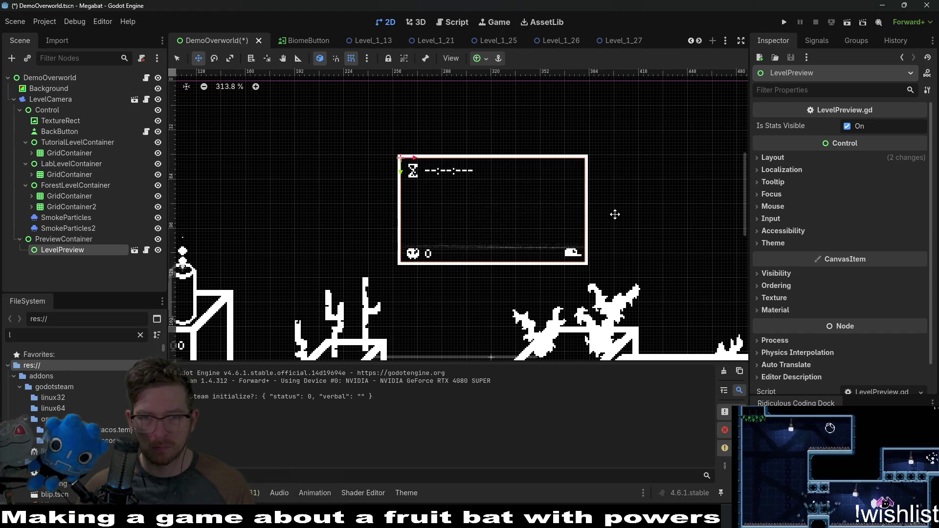
scroll(615, 214, down, 3)
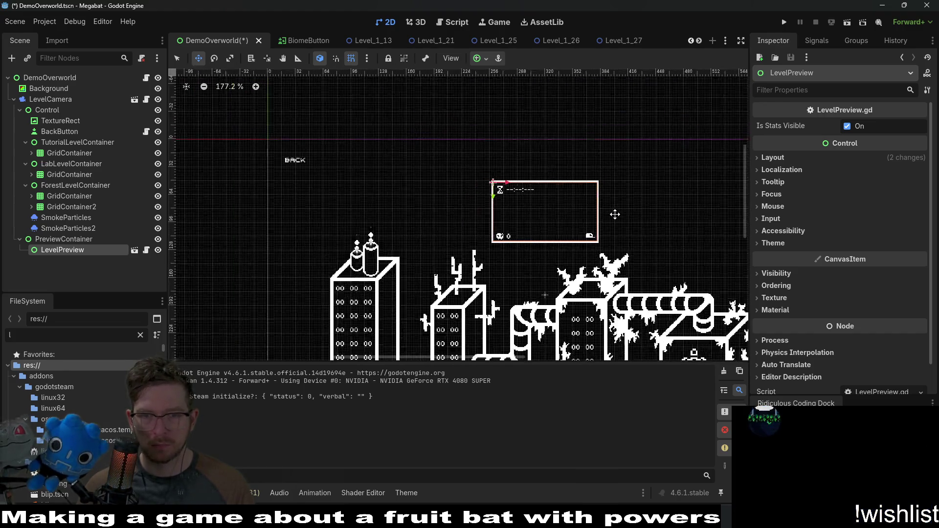
scroll(561, 213, down, 2)
scroll(522, 224, down, 1)
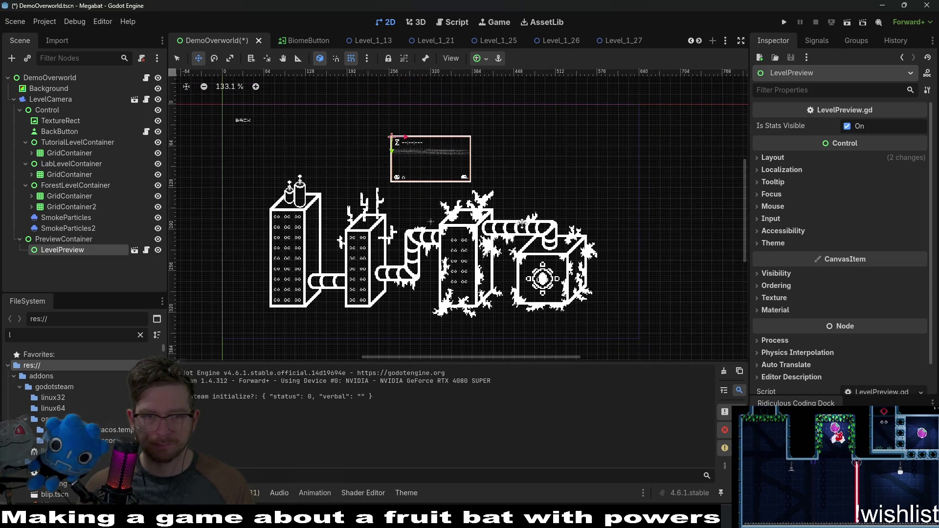
scroll(523, 223, down, 2)
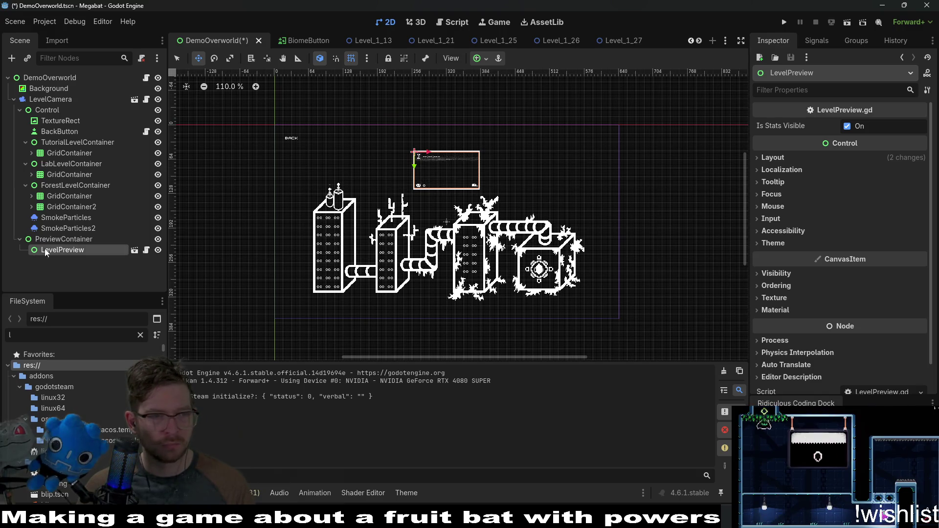
click(65, 240)
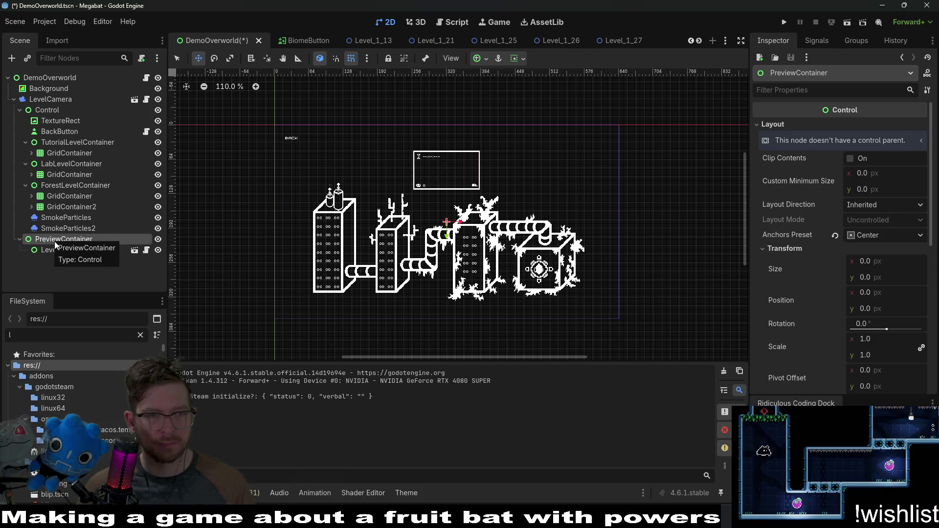
click(48, 100)
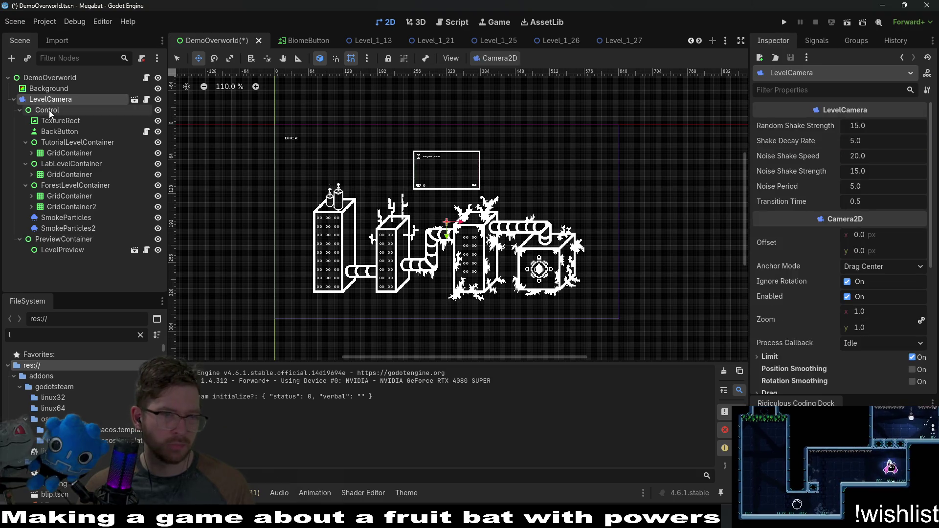
- Cancel adding a child scene under Control and save the DemoOverworld scene
click(50, 111)
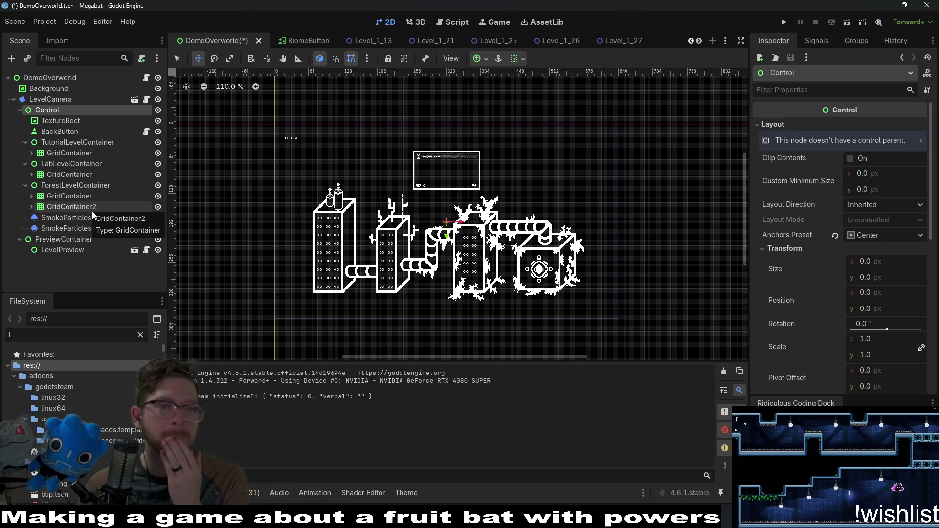
right_click(46, 112)
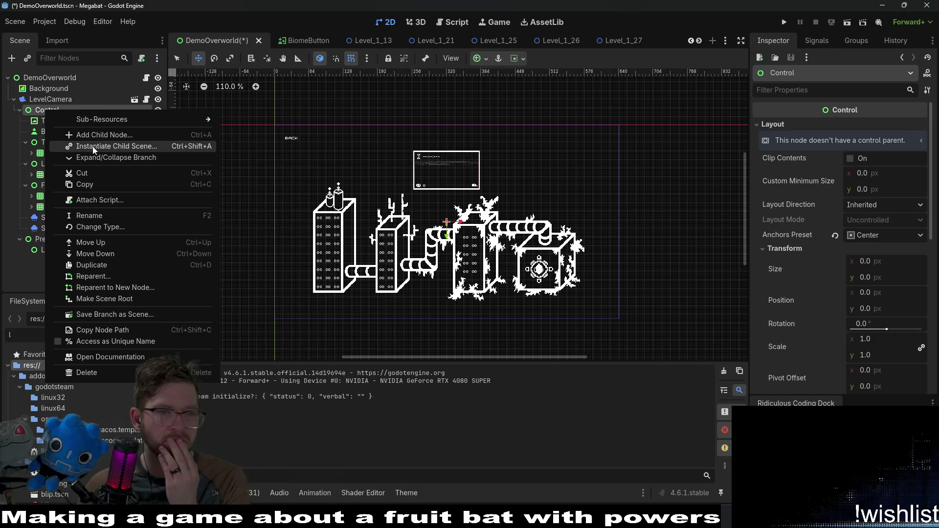
click(93, 146)
key(Escape)
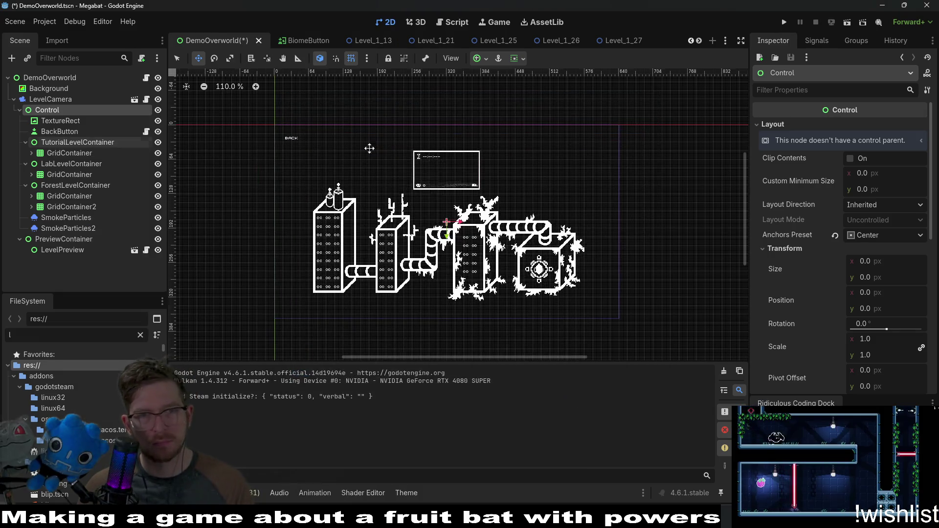
key(ctrl+s)
- Quick-open OverworldV2.tscn by filtering the project files for 'overworld'
key(shift+alt+o)
text(ovw)
key(BackSpace)
key(BackSpace)
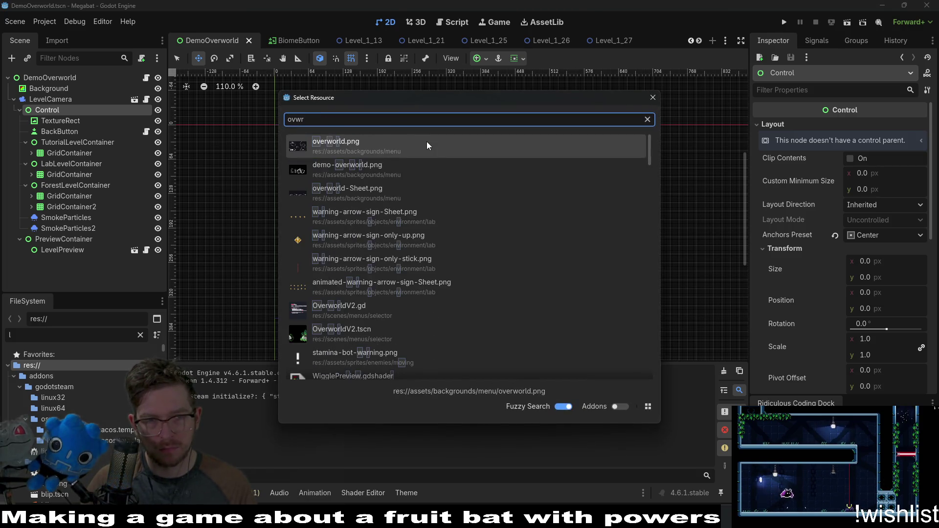
text(verworld)
key(Down)
key(Down)
key(Down)
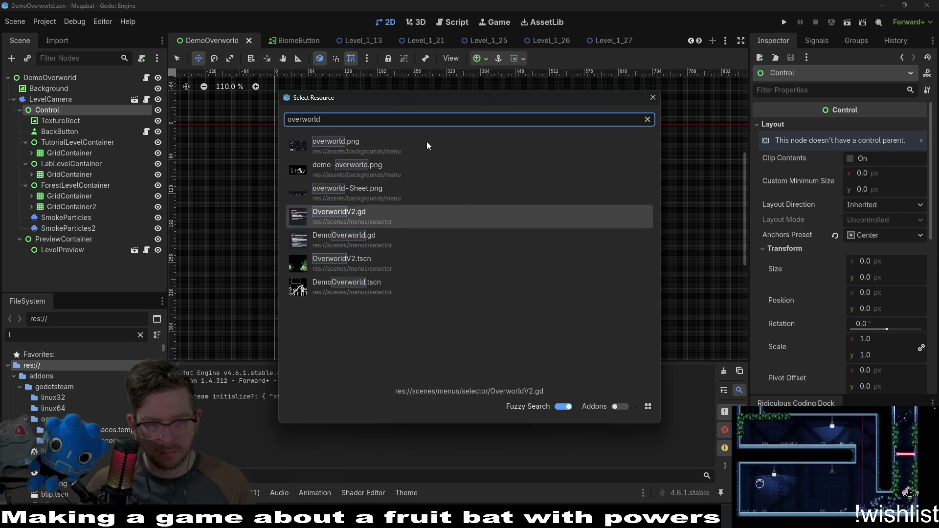
key(Return)
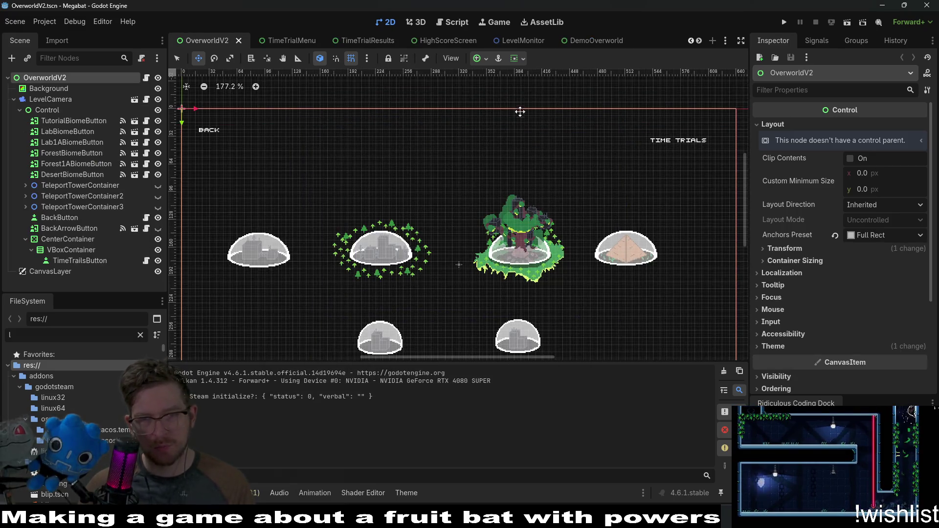
- Move TimeTrailsButton out of its containers to sit directly under Control
click(95, 263)
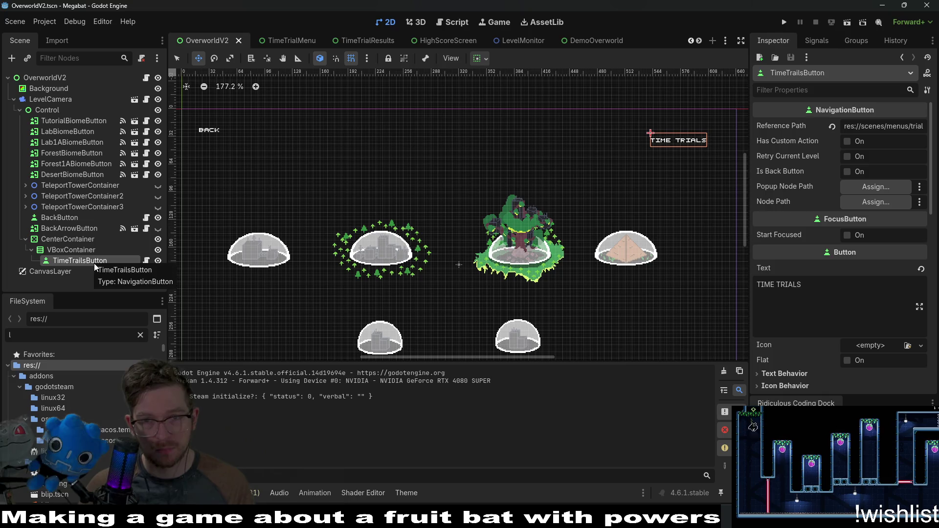
right_click(94, 263)
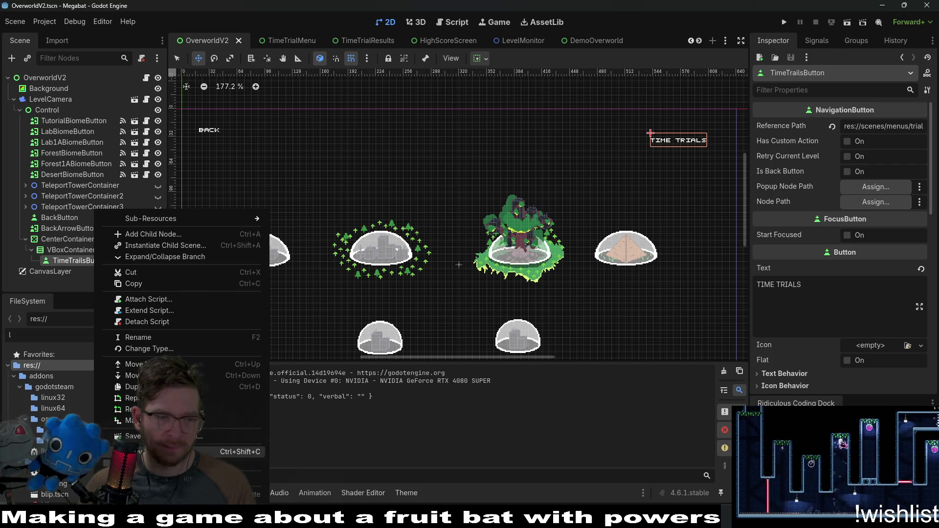
click(57, 286)
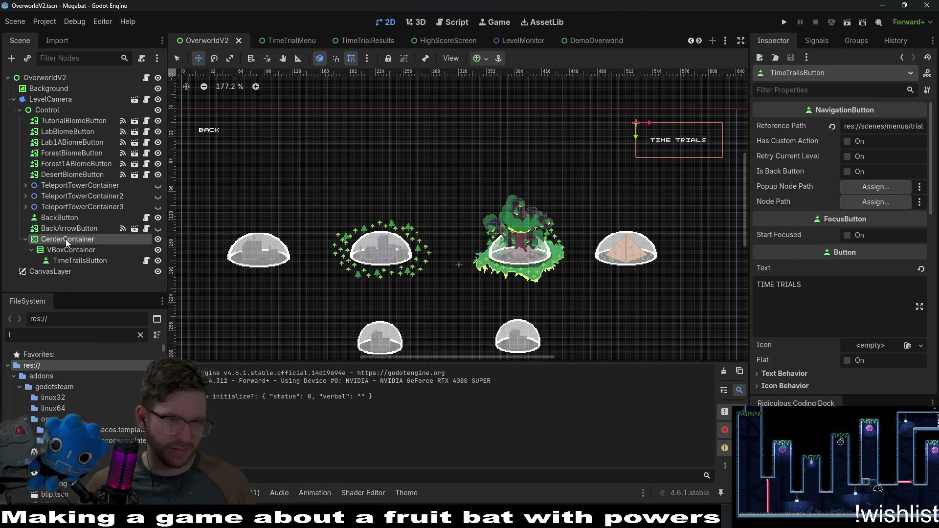
click(74, 250)
click(70, 262)
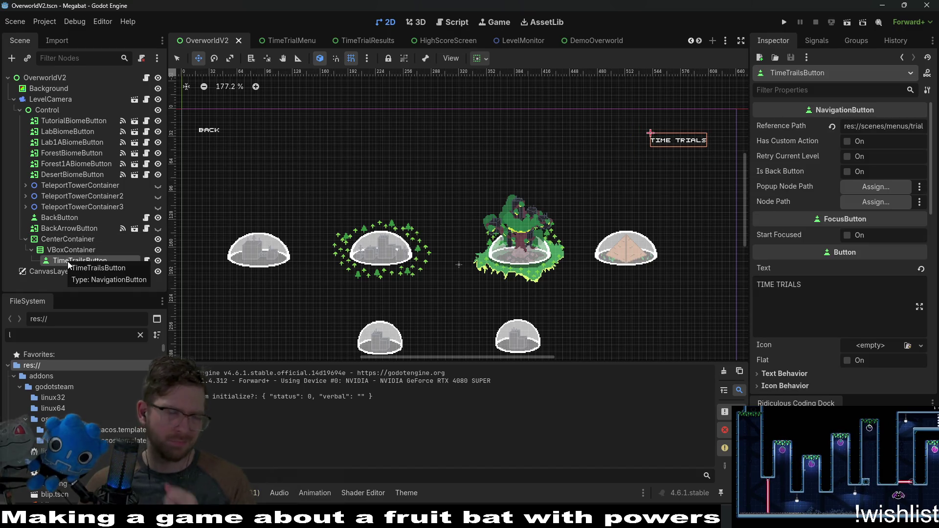
drag(63, 264, 40, 238)
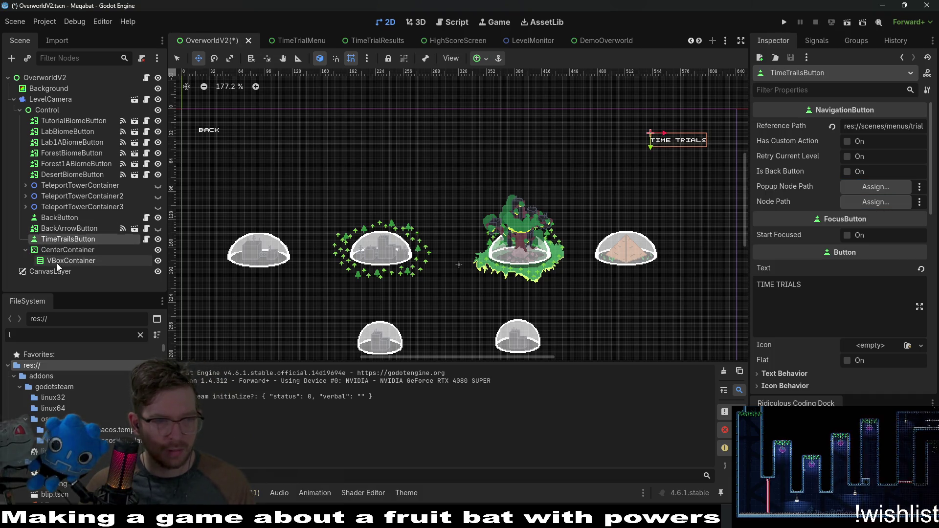
- Delete the empty VBoxContainer and CenterContainer, then save the OverworldV2 scene
click(57, 261)
click(66, 250)
key(Delete)
key(Return)
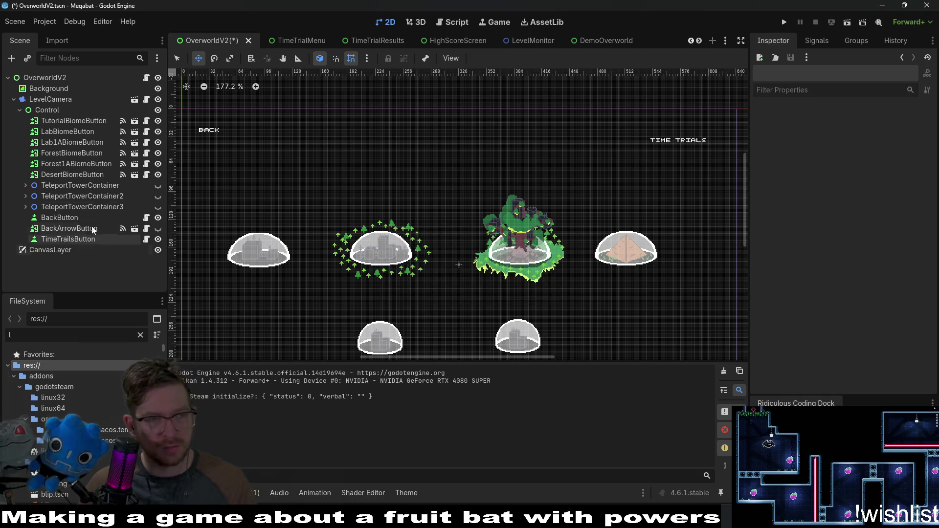
key(ctrl+s)
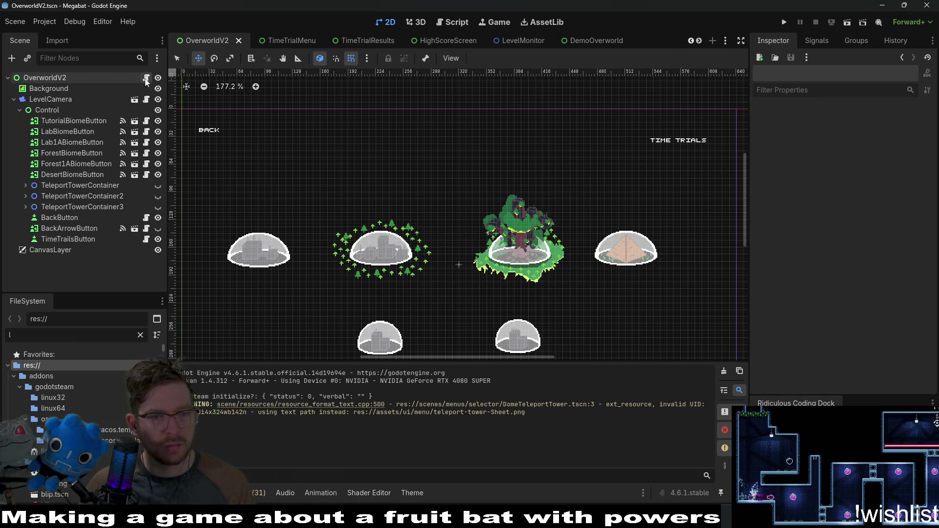
- Copy the TimeTrailsButton node and switch to the DemoOverworld scene tab
click(146, 79)
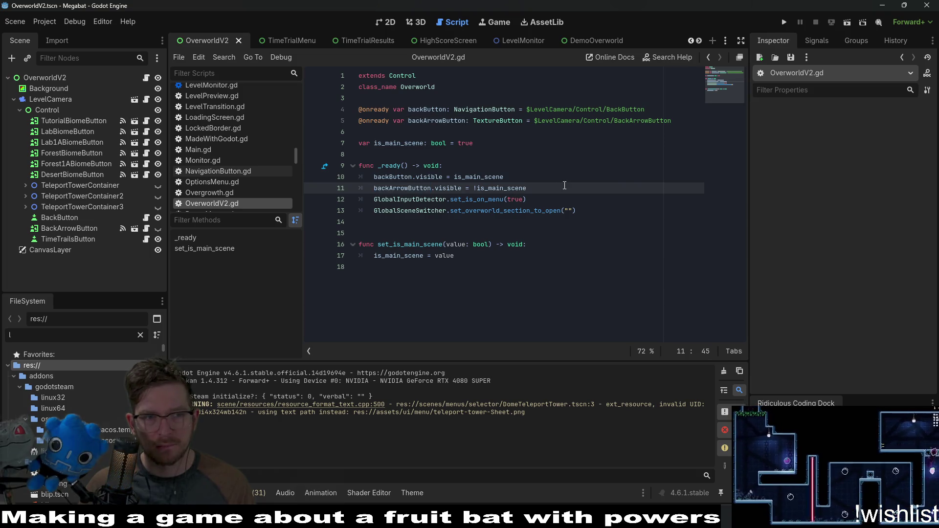
right_click(72, 240)
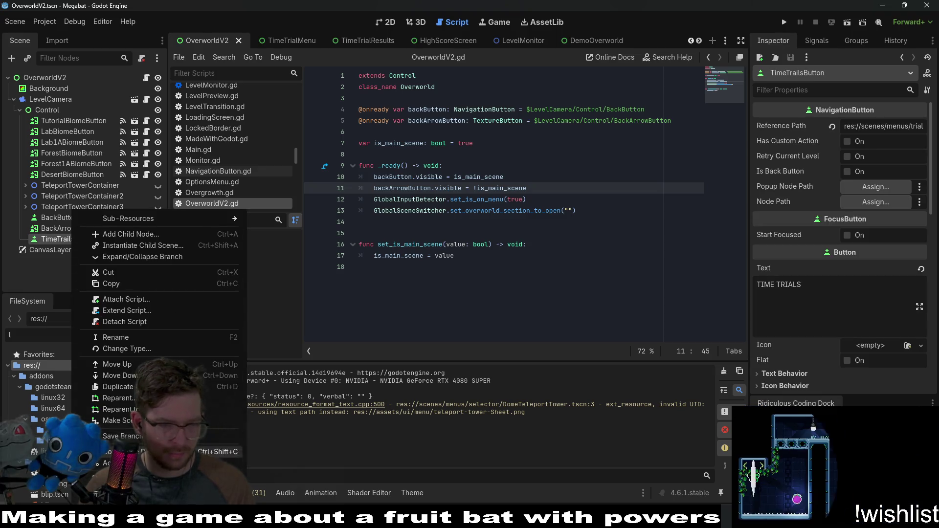
click(112, 285)
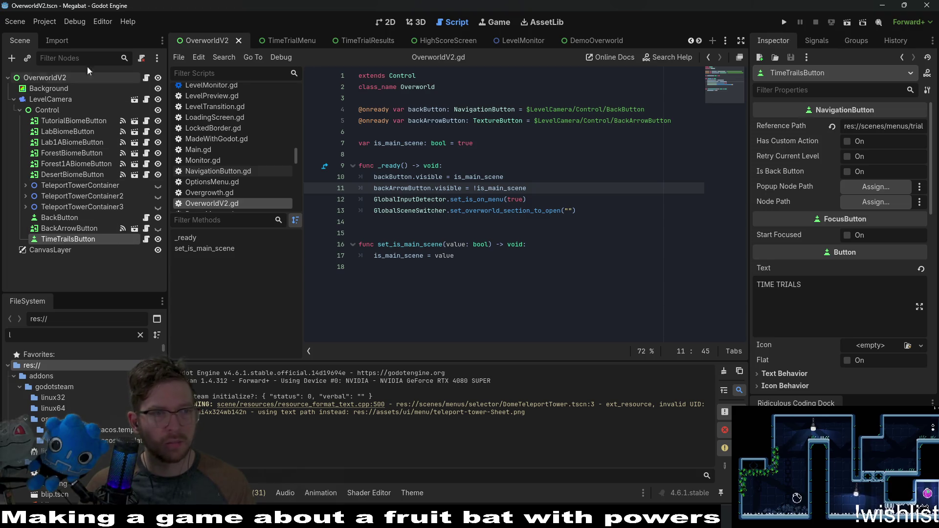
scroll(274, 40, down, 8)
scroll(433, 38, down, 8)
scroll(489, 39, up, 10)
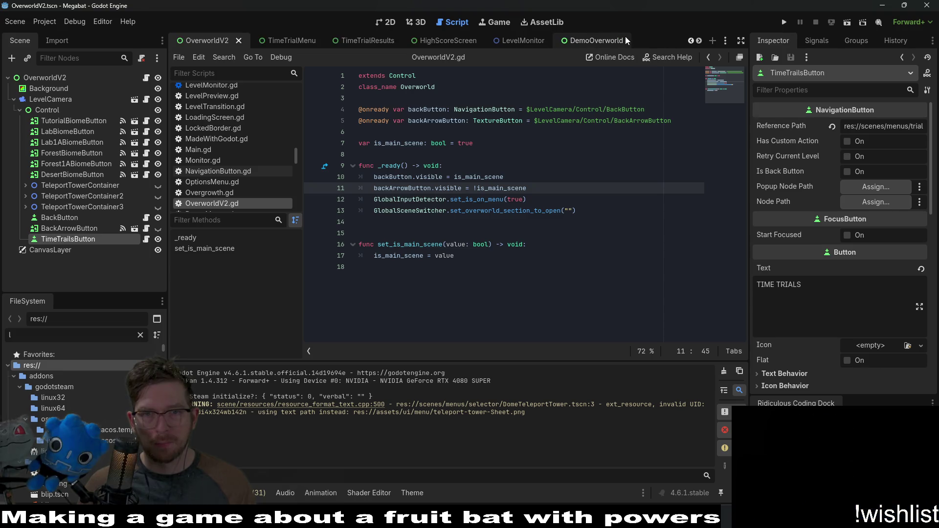
scroll(519, 42, down, 4)
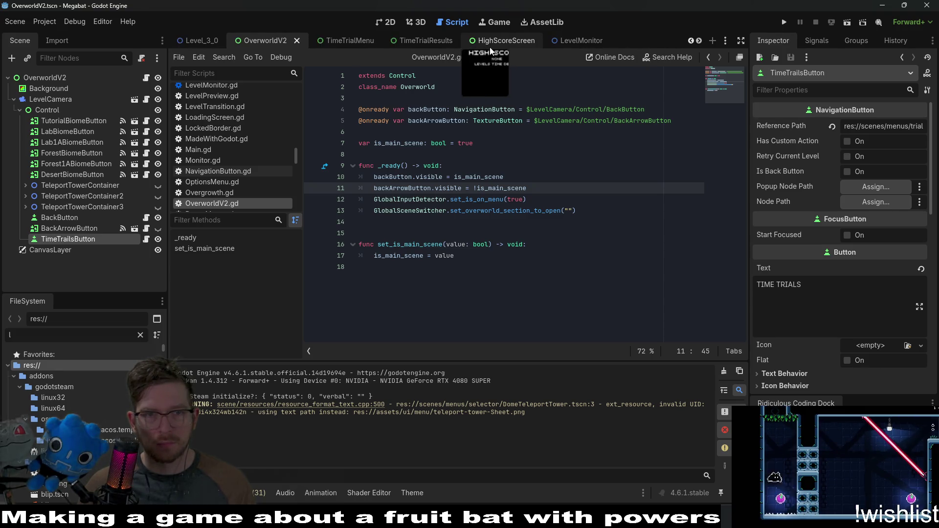
click(585, 42)
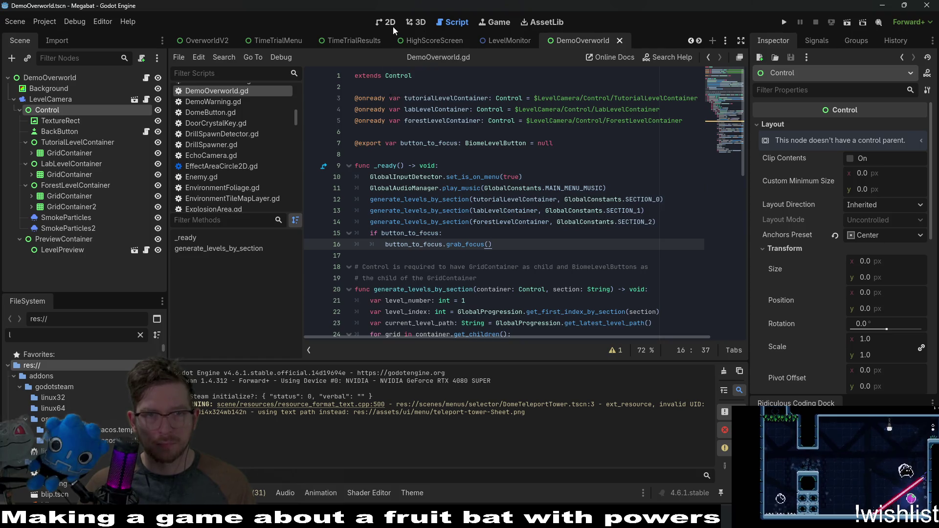
- In the 2D view, paste the copied TIME TRIALS button under DemoOverworld's Control node
click(394, 28)
click(62, 246)
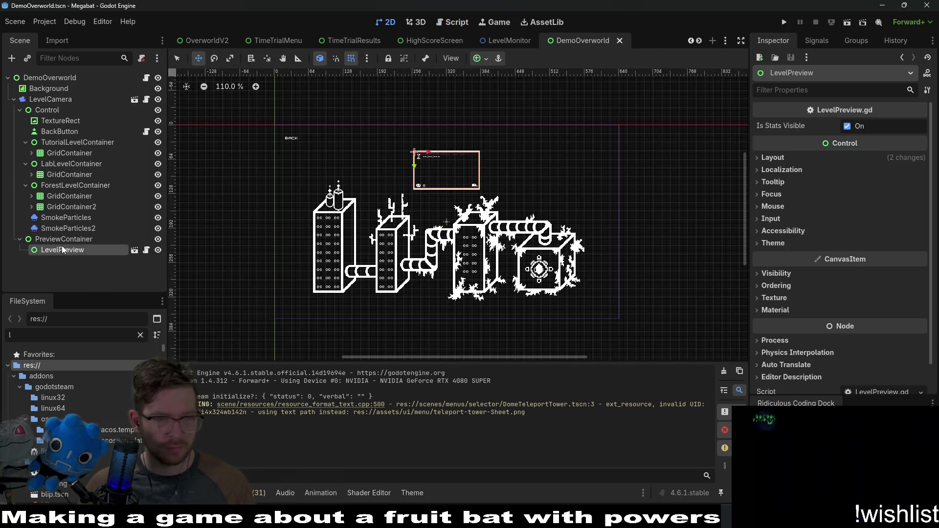
click(69, 241)
click(46, 109)
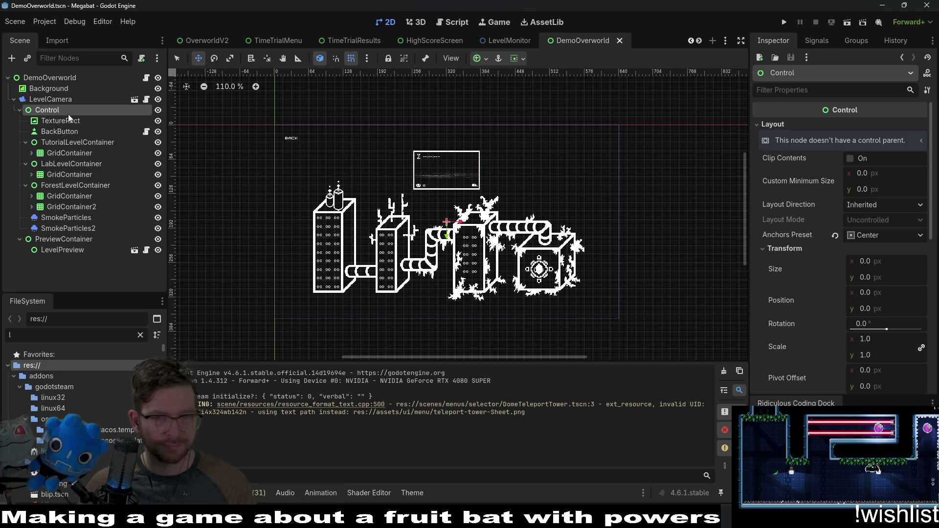
right_click(48, 110)
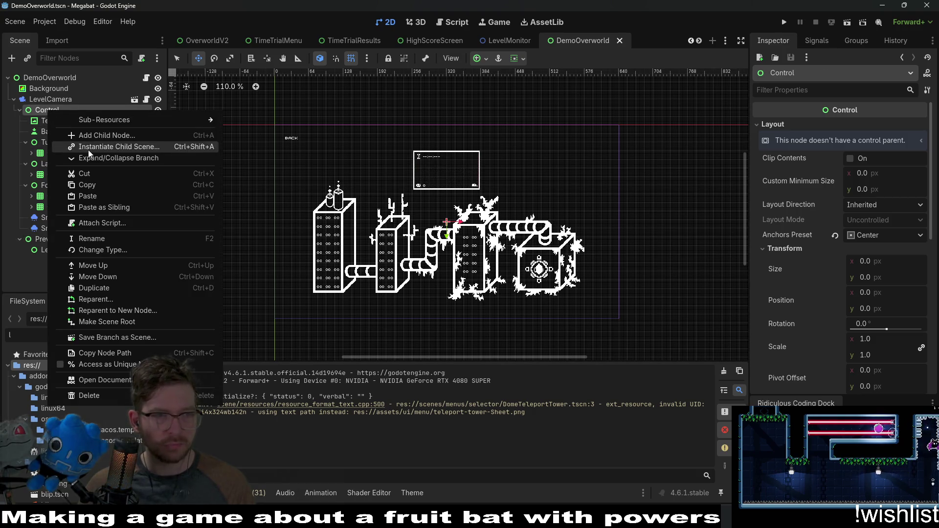
click(99, 197)
- Nudge the button up slightly, check its TimeTrialMenu.tscn reference, and open DemoOverworld.gd at line 6
scroll(601, 142, up, 3)
scroll(602, 141, up, 3)
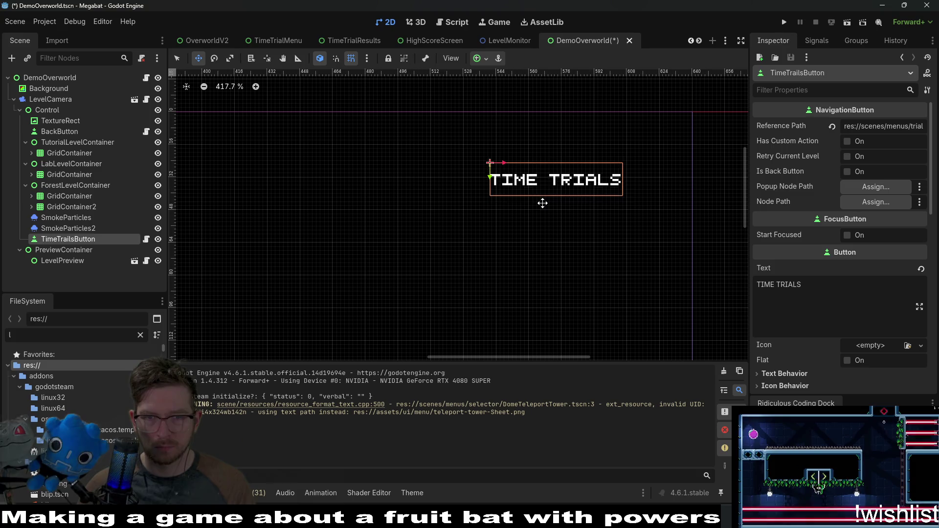
key(Up)
key(Up)
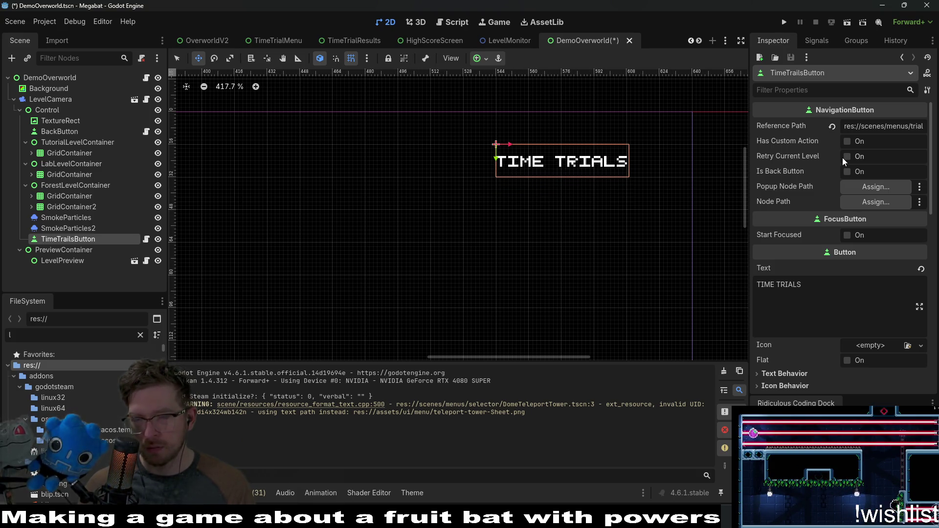
drag(875, 126, 934, 128)
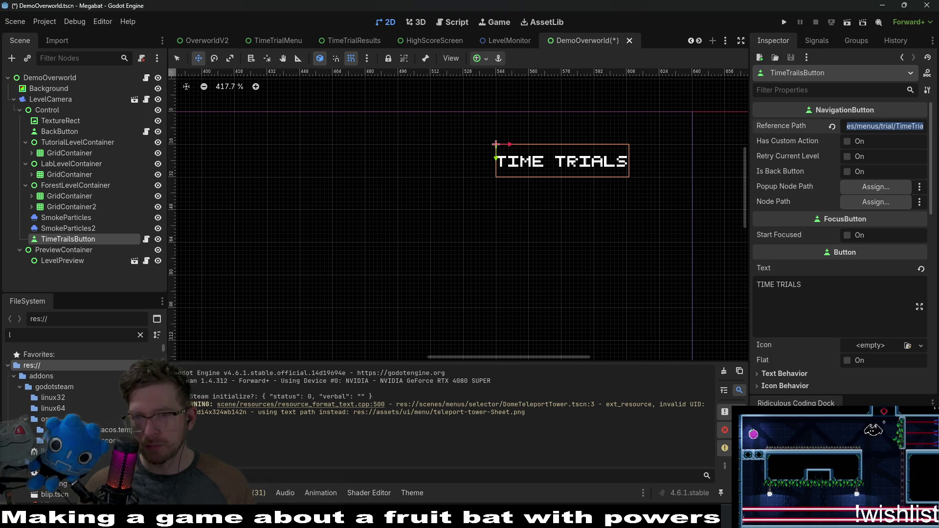
click(907, 126)
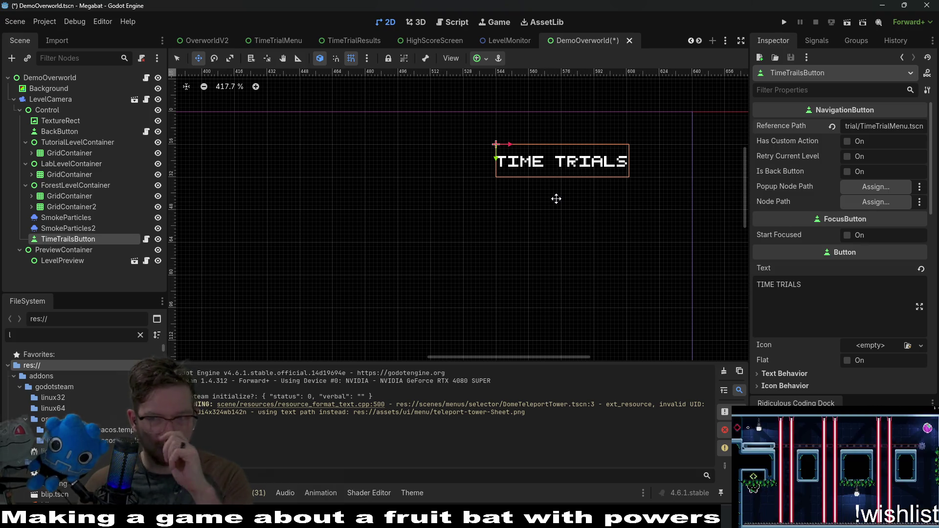
scroll(557, 199, down, 6)
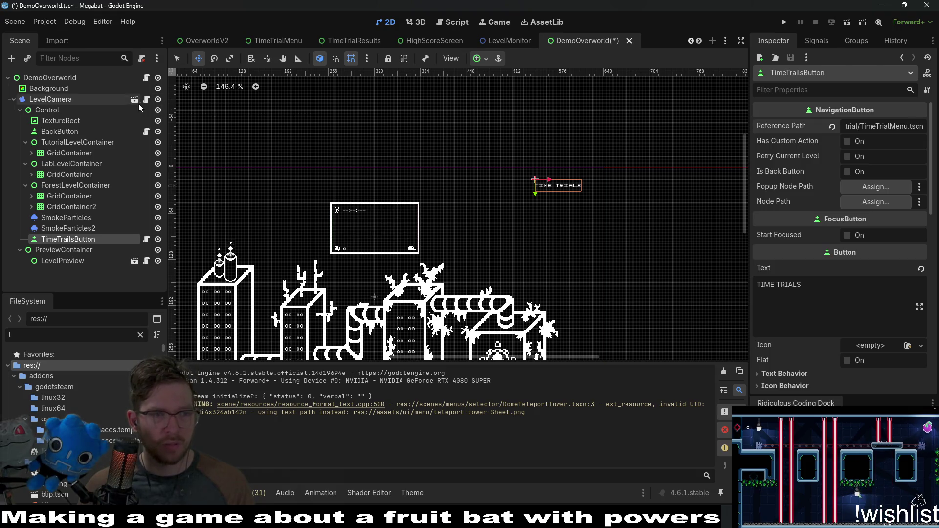
click(146, 78)
click(489, 132)
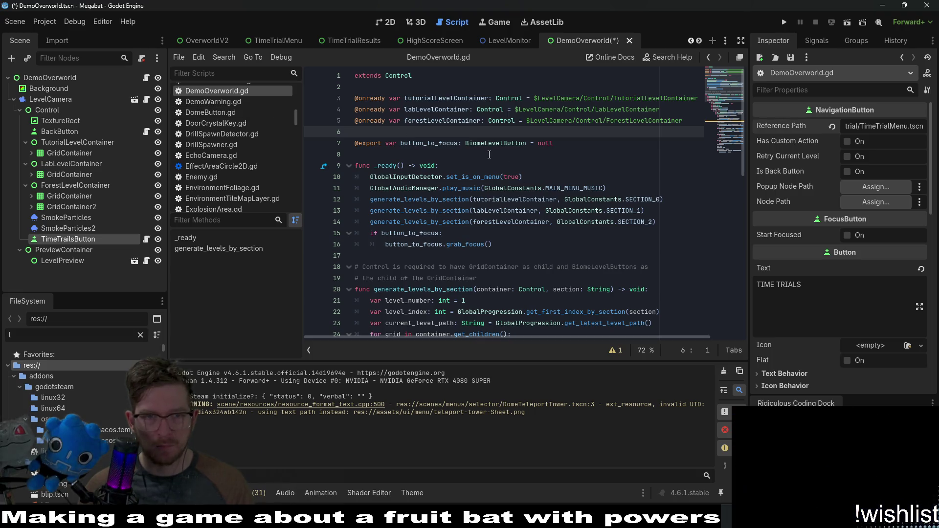
- Ctrl-drag TimeTrailsButton into the script to add an onready variable named timetraialsButton
key(Return)
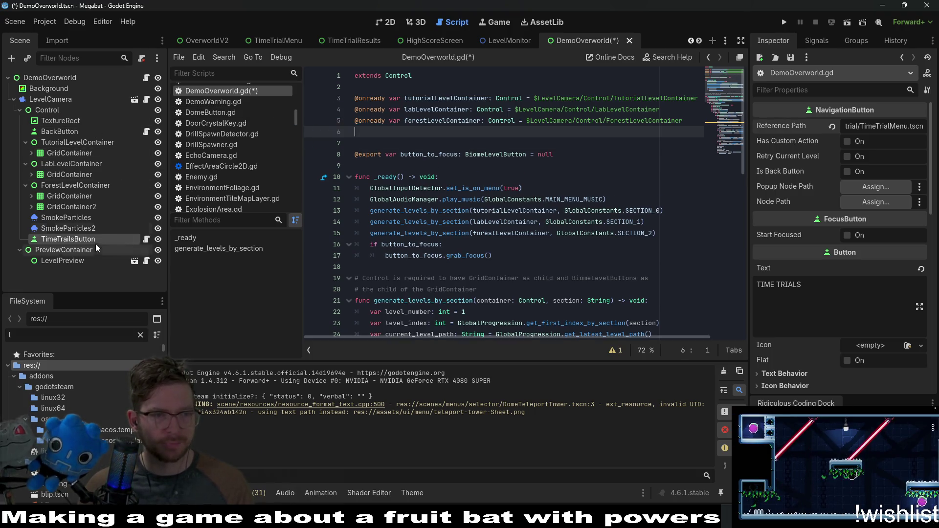
mouse_move(64, 240)
mouse_down()
mouse_move(190, 230)
mouse_move(321, 134)
mouse_move(356, 133)
mouse_up()
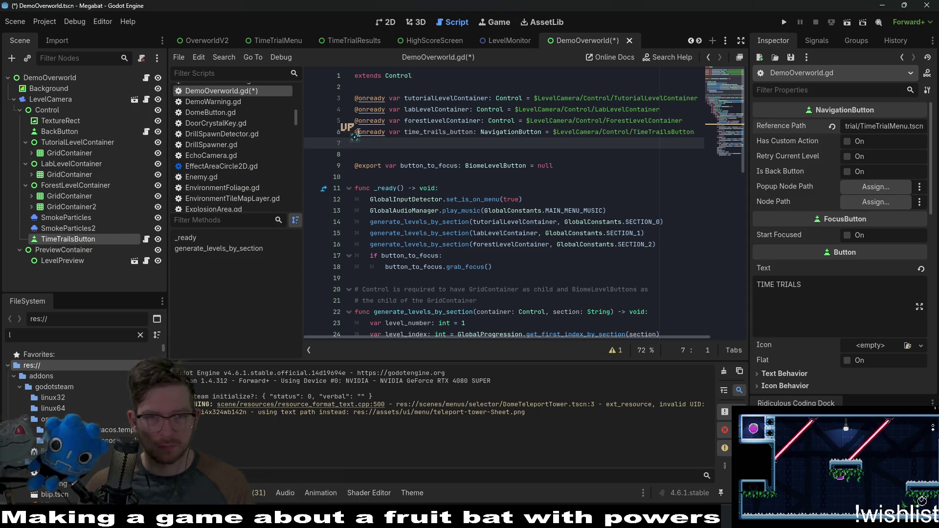
click(425, 135)
text(timeTrail)
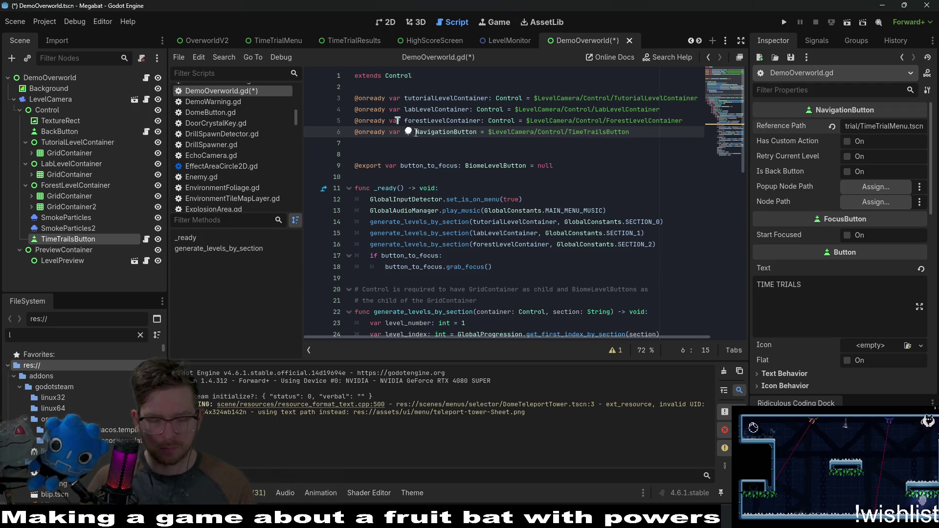
text(s)
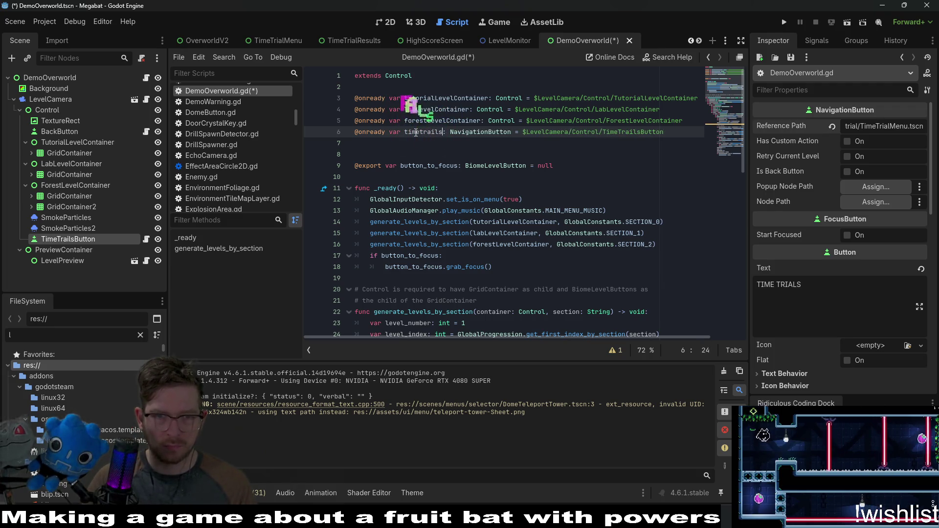
key(BackSpace)
key(BackSpace)
key(BackSpace)
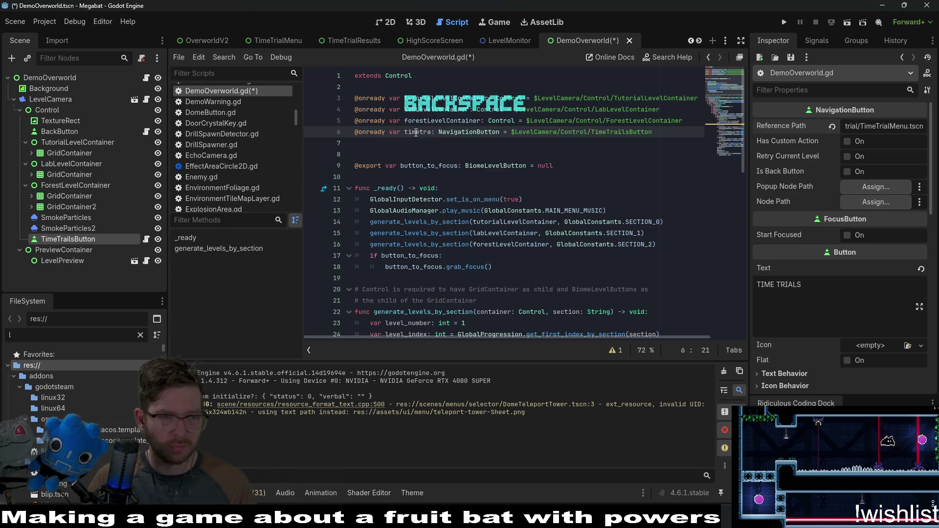
text(ials)
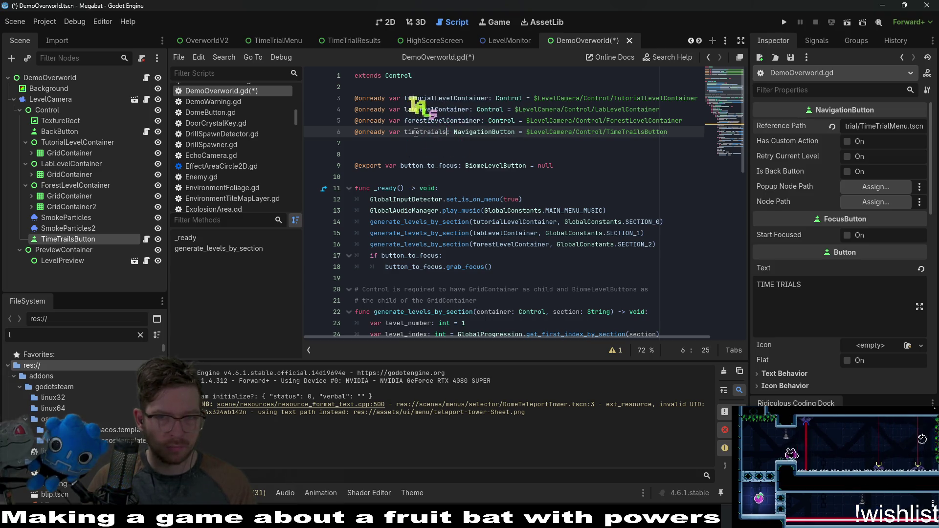
text(Button)
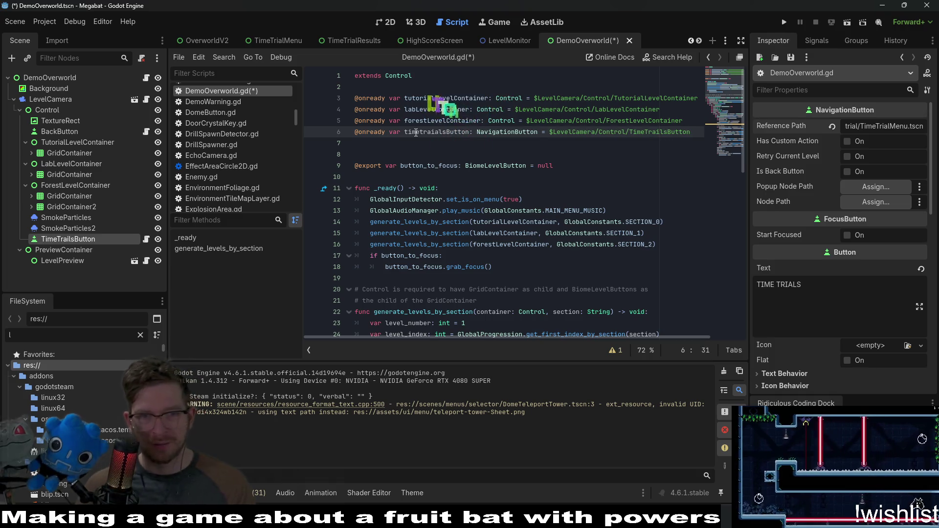
- Rename the node to TimeTrialsButton, correct the variable's node path to match, and save
right_click(67, 240)
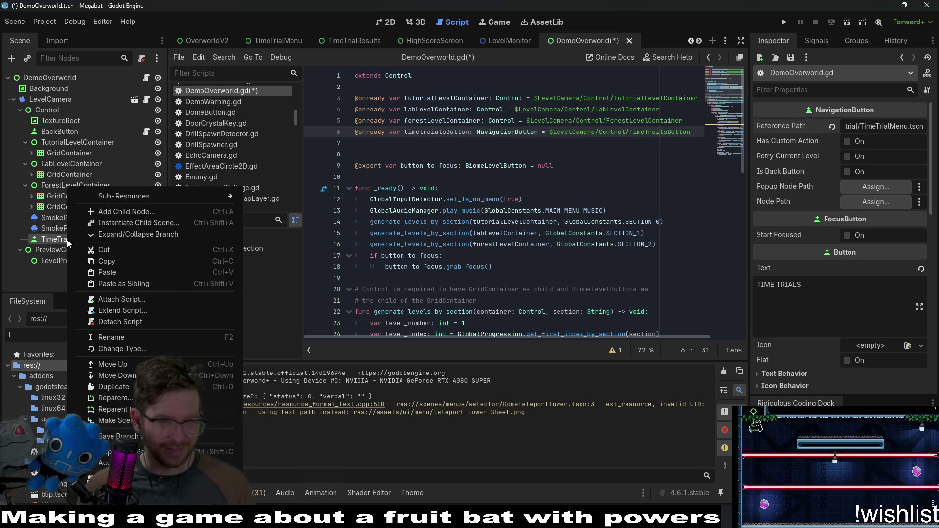
click(110, 336)
key(Left)
key(Left)
key(Left)
key(BackSpace)
key(BackSpace)
text(ia)
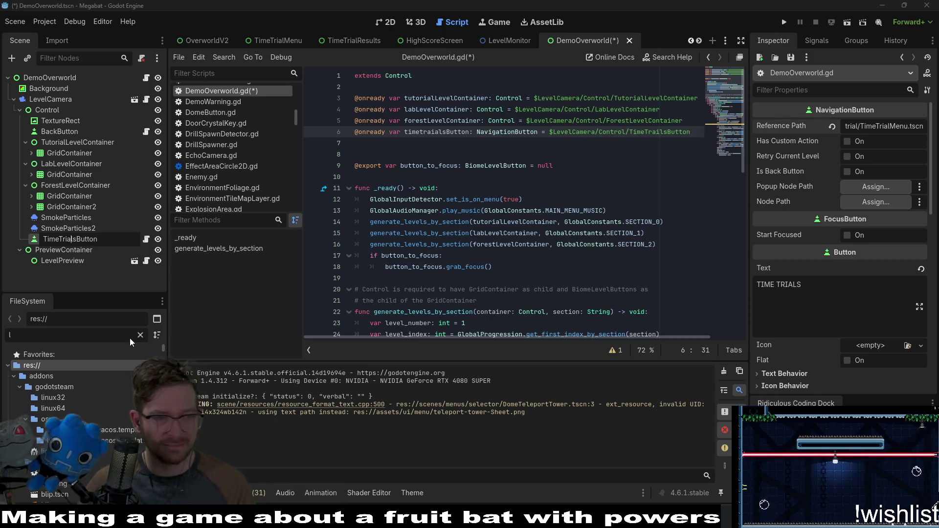
key(Return)
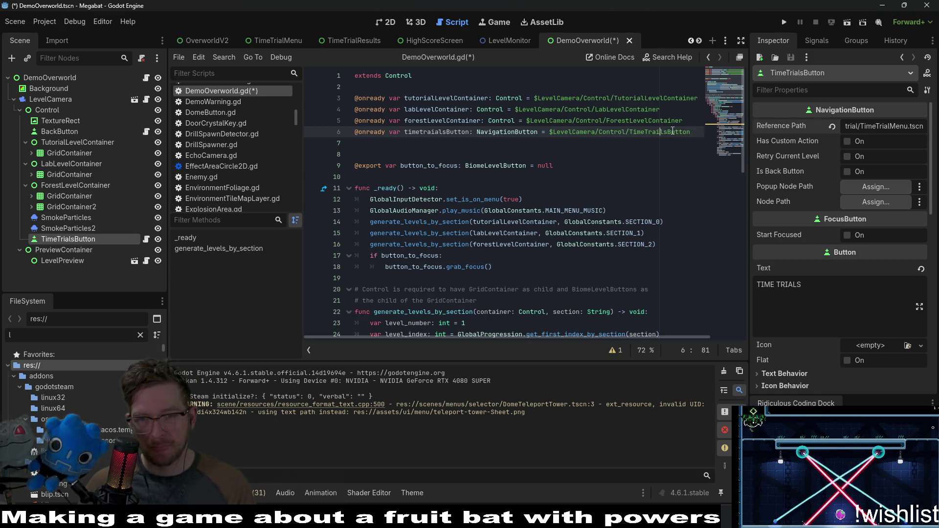
key(BackSpace)
key(BackSpace)
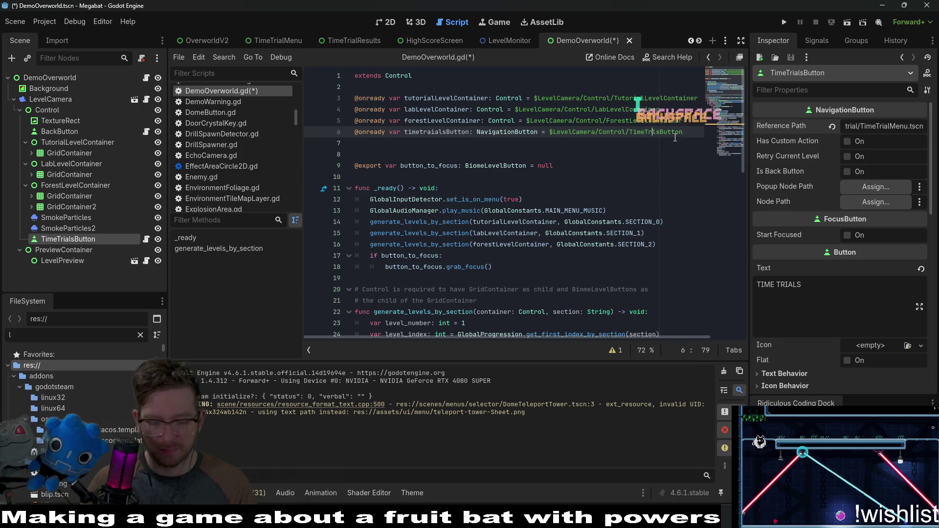
text(ia)
key(Down)
key(Down)
key(Down)
key(ctrl+s)
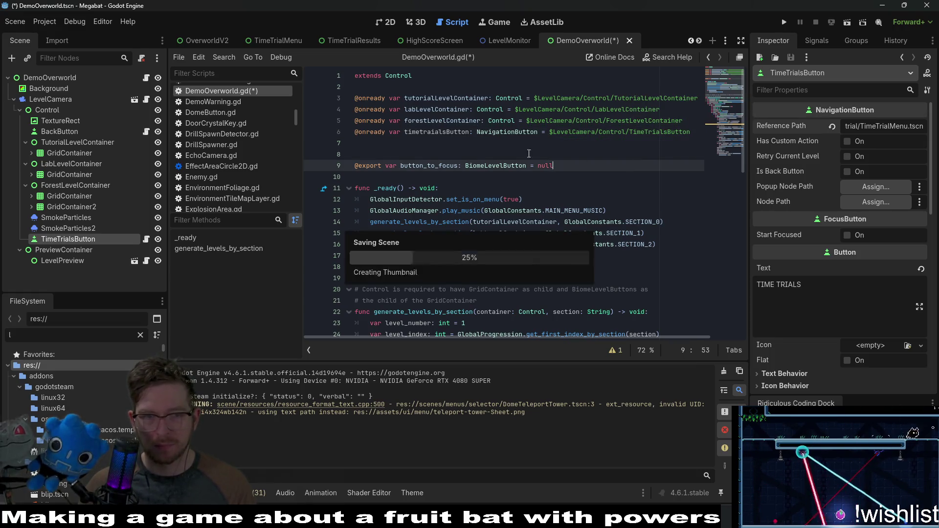
- Return to the 2D view and pan to the BACK label
click(385, 22)
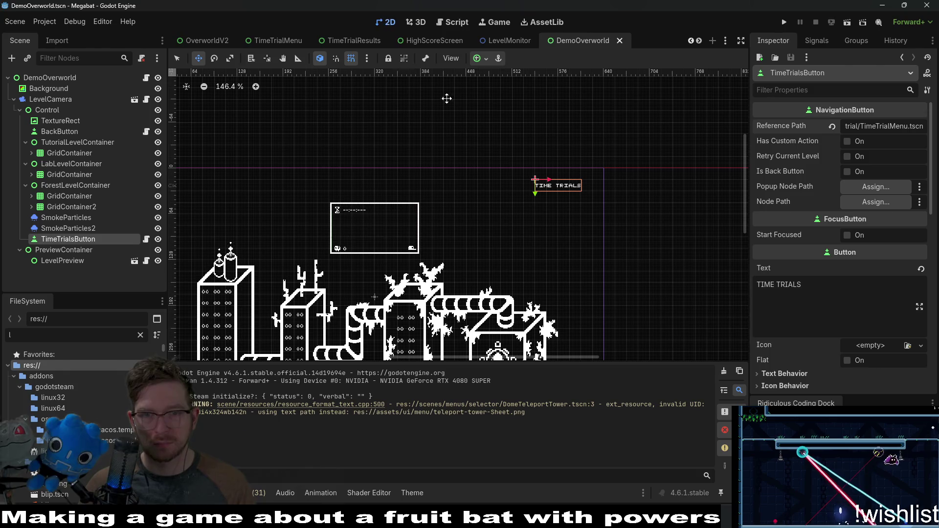
drag(523, 219, 560, 177)
scroll(560, 177, up, 3)
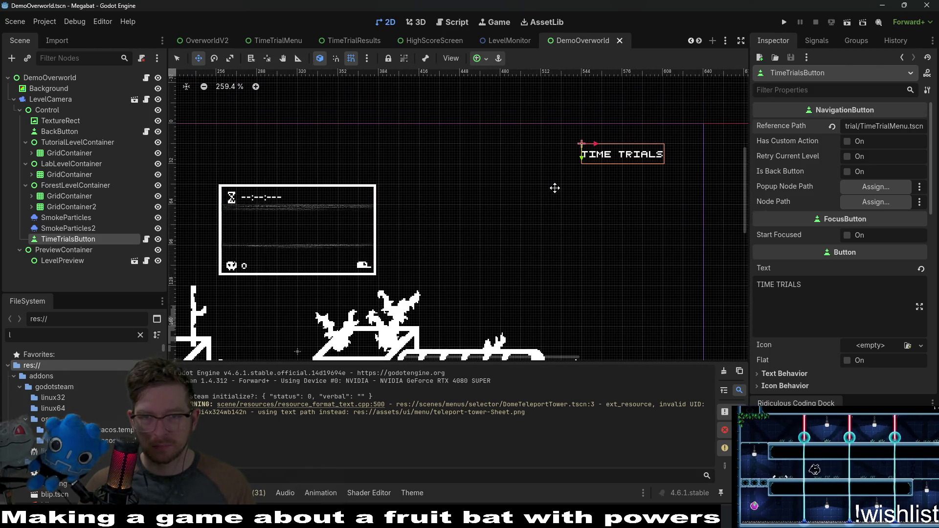
scroll(575, 165, up, 2)
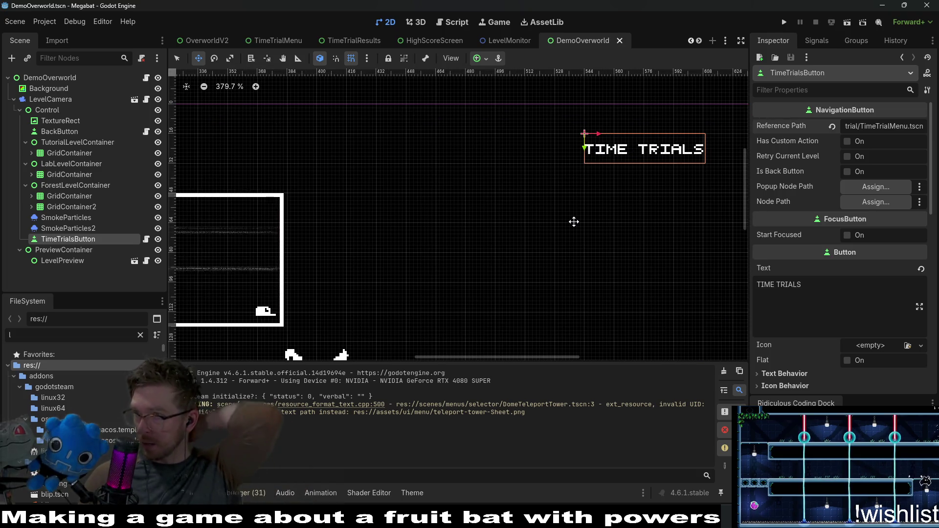
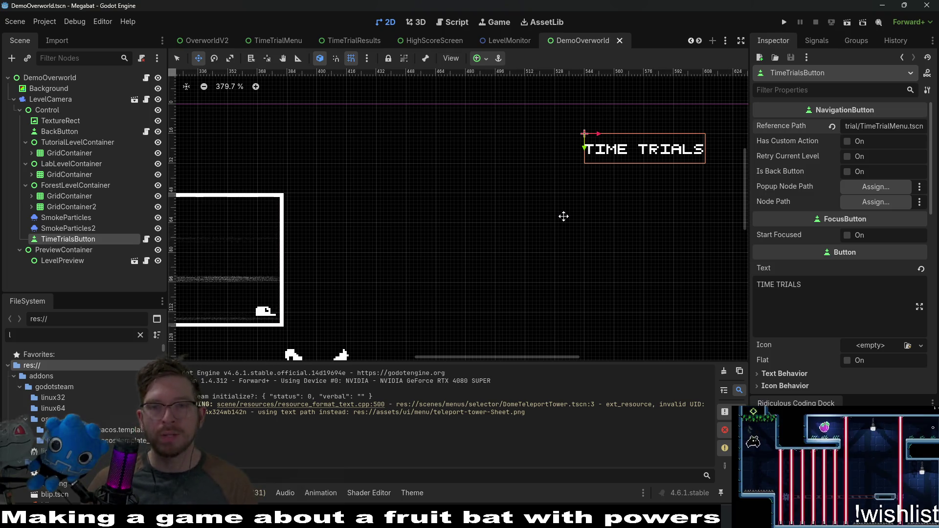
- Widen the TIME TRIALS button in DemoOverworld toward the left and save the scene
scroll(564, 217, down, 3)
scroll(596, 209, up, 5)
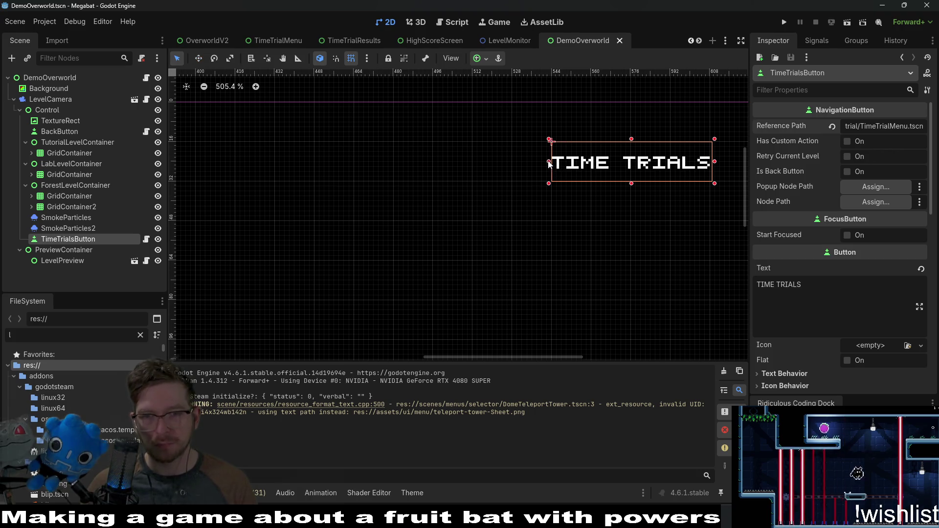
drag(548, 164, 510, 163)
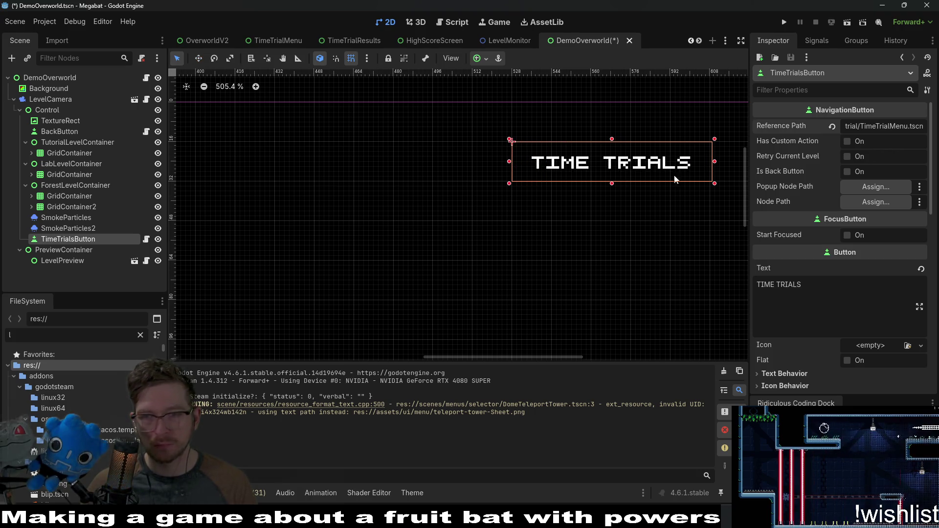
scroll(657, 178, down, 2)
scroll(657, 176, up, 4)
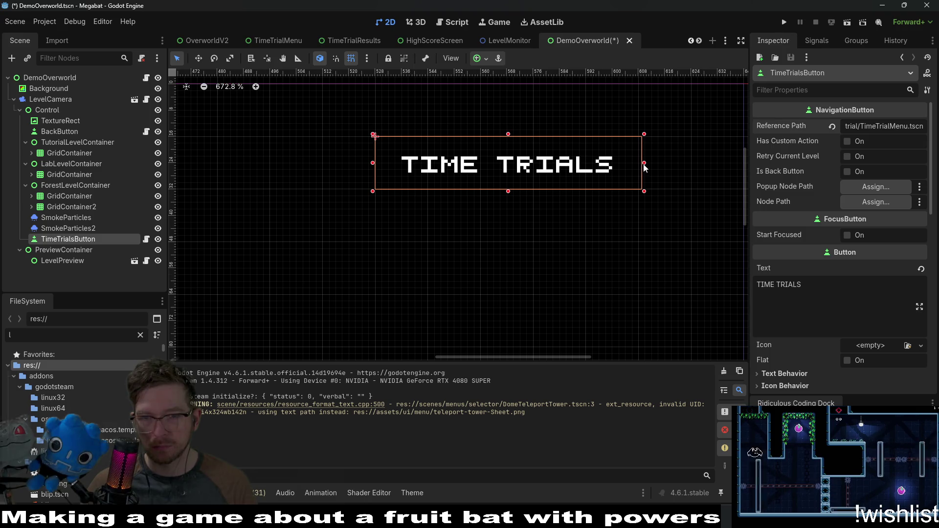
drag(645, 168, 641, 168)
key(ctrl+s)
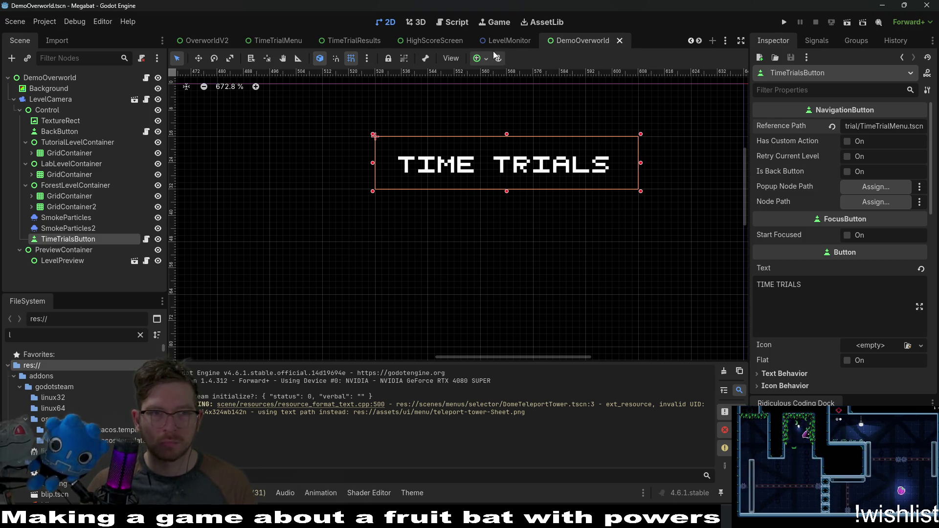
- In OverworldV2, shift the TIME TRIALS button up and left, comparing it against DemoOverworld
mouse_move(205, 40)
mouse_down()
mouse_move(202, 79)
mouse_move(556, 48)
mouse_up()
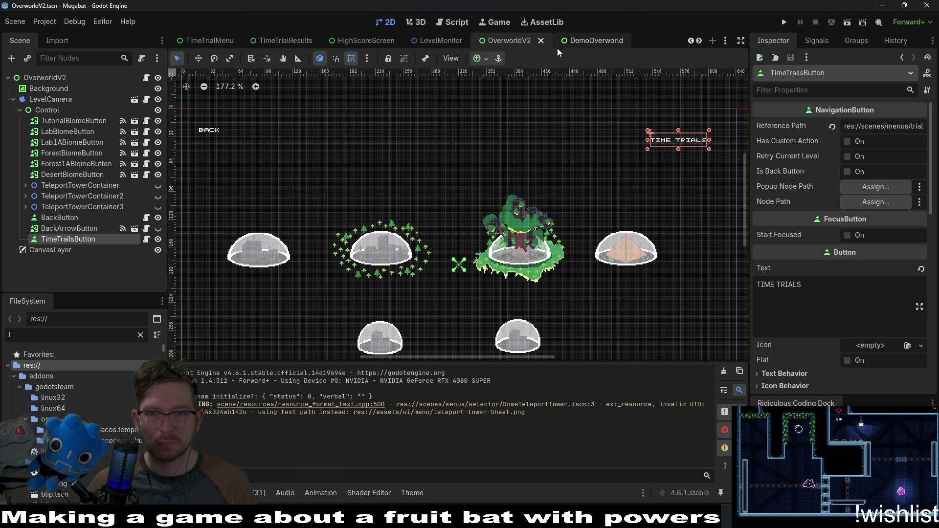
scroll(688, 125, up, 5)
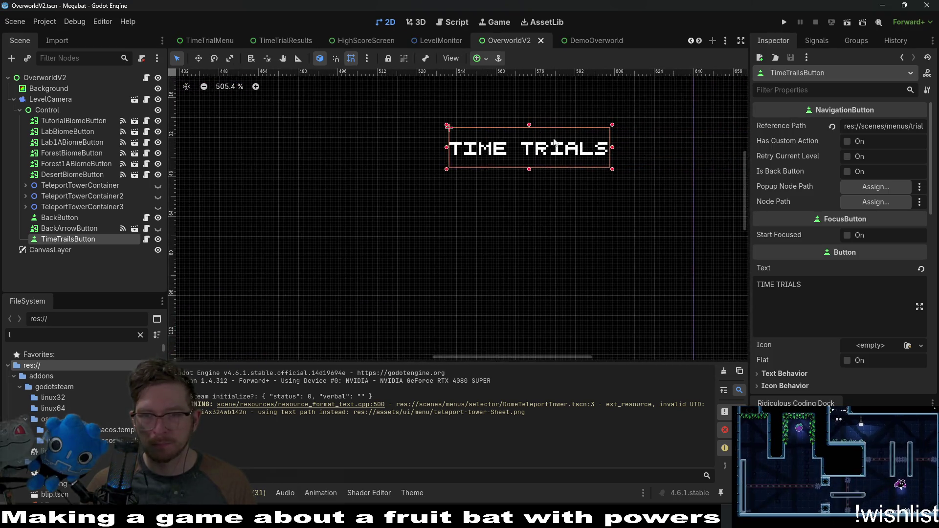
scroll(549, 143, up, 3)
scroll(533, 149, down, 10)
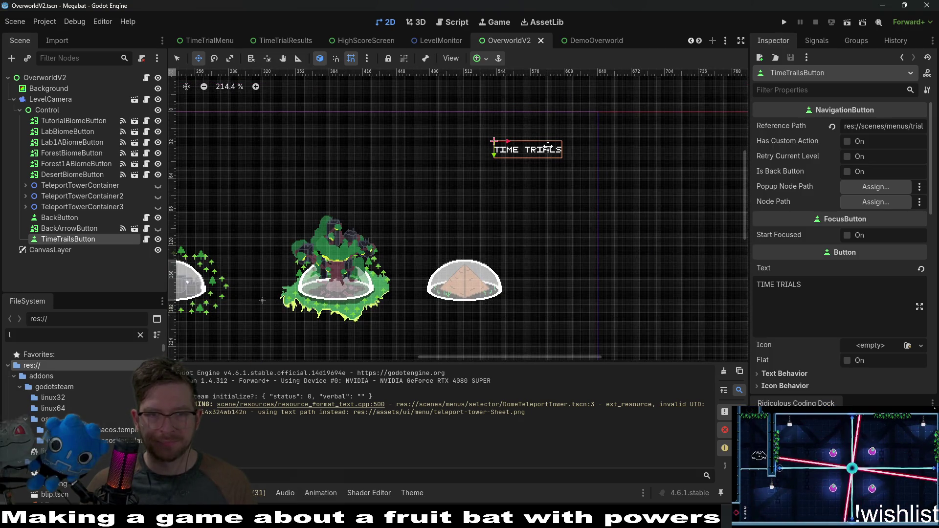
scroll(549, 146, up, 7)
drag(597, 179, 594, 164)
key(Left)
key(Left)
key(Left)
key(Up)
key(Up)
key(Up)
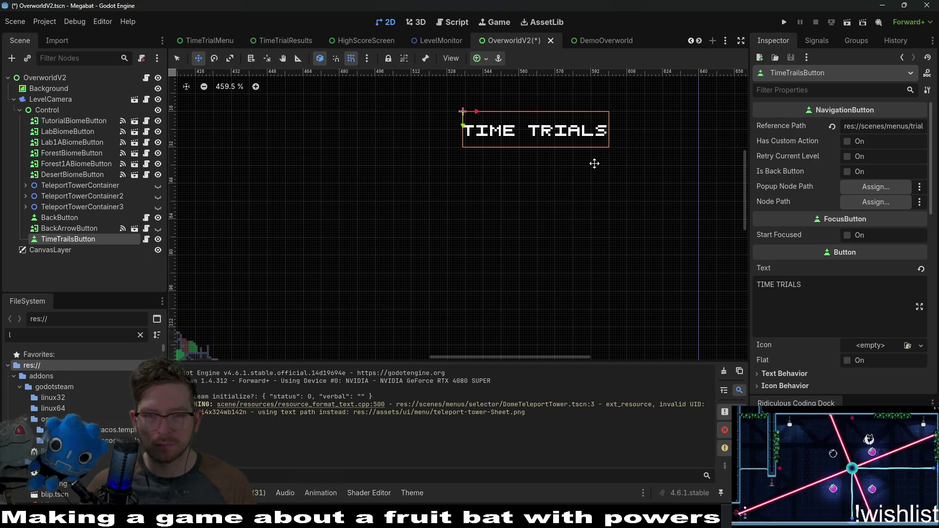
scroll(595, 163, down, 3)
click(585, 42)
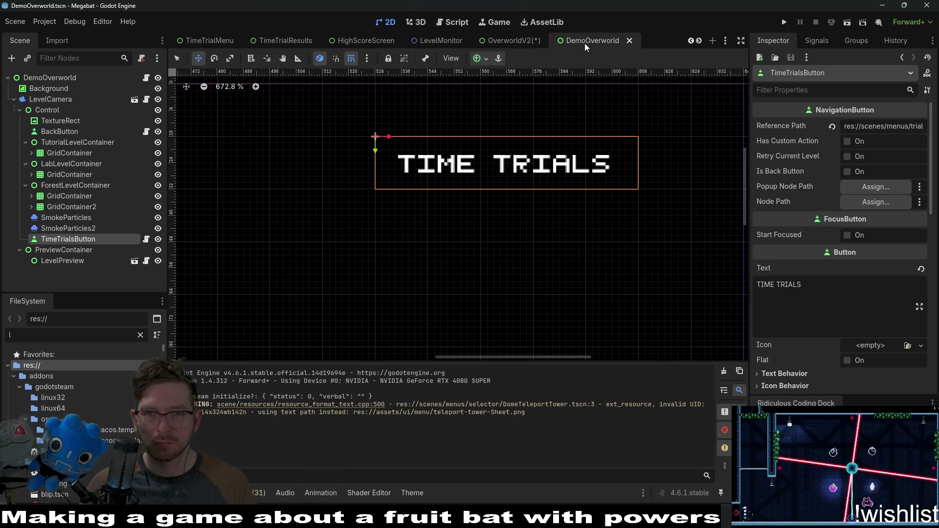
click(511, 39)
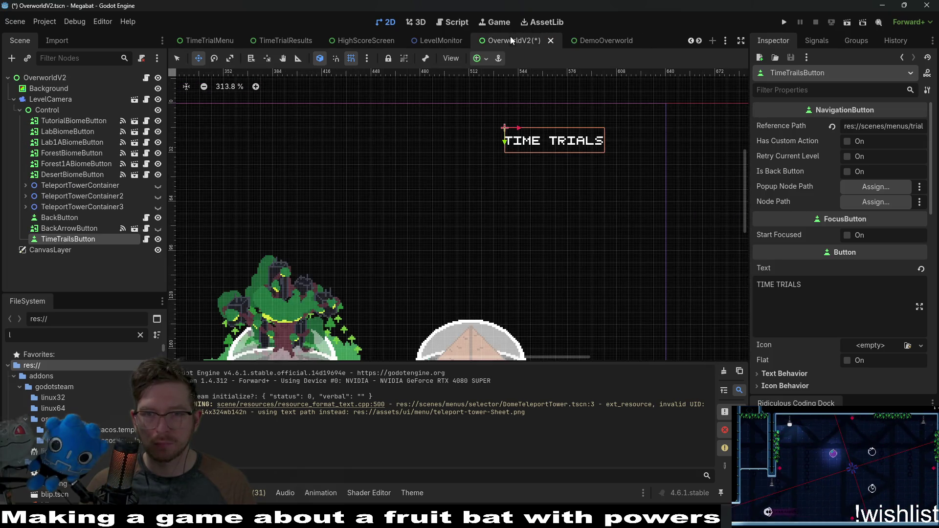
scroll(582, 150, up, 3)
key(Right)
key(Right)
key(Right)
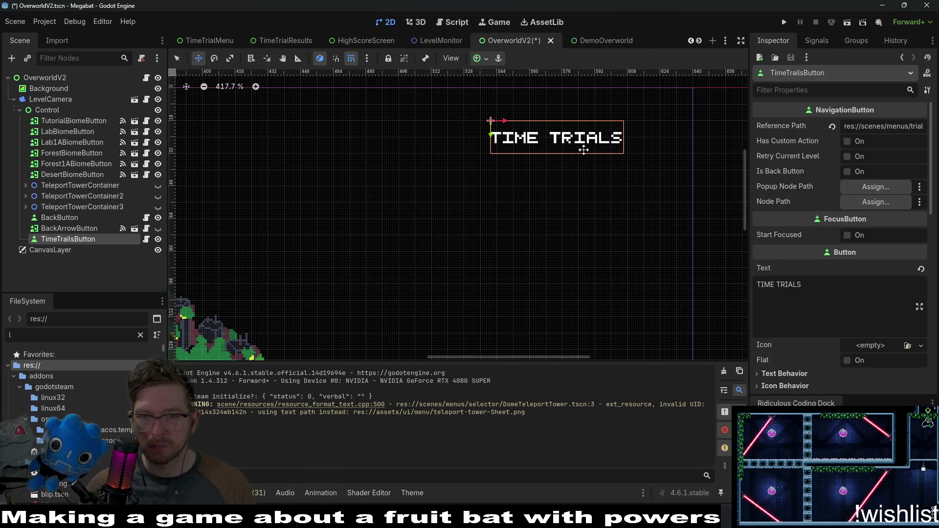
- Widen OverworldV2's TIME TRIALS button leftward, save it, and open DemoOverworld's script
key(q)
scroll(479, 152, up, 8)
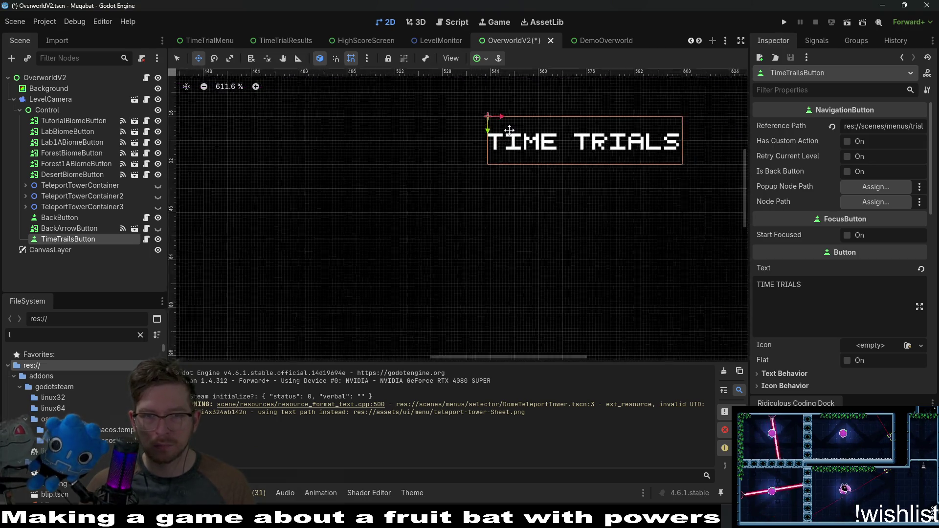
drag(476, 146, 446, 148)
scroll(506, 150, down, 8)
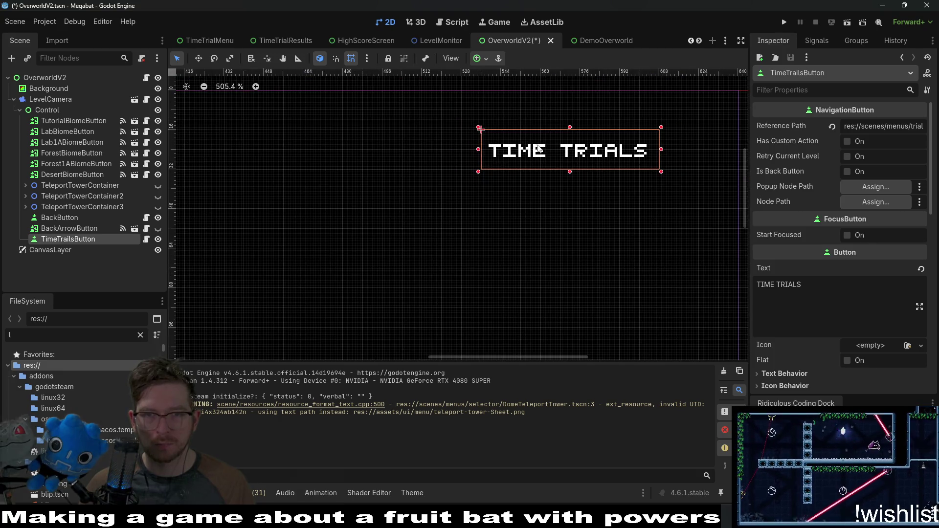
click(589, 41)
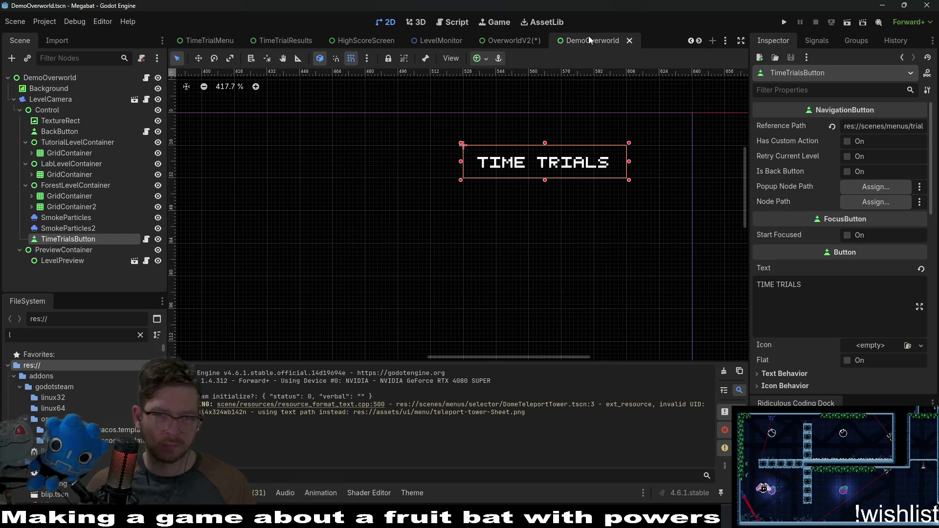
click(515, 40)
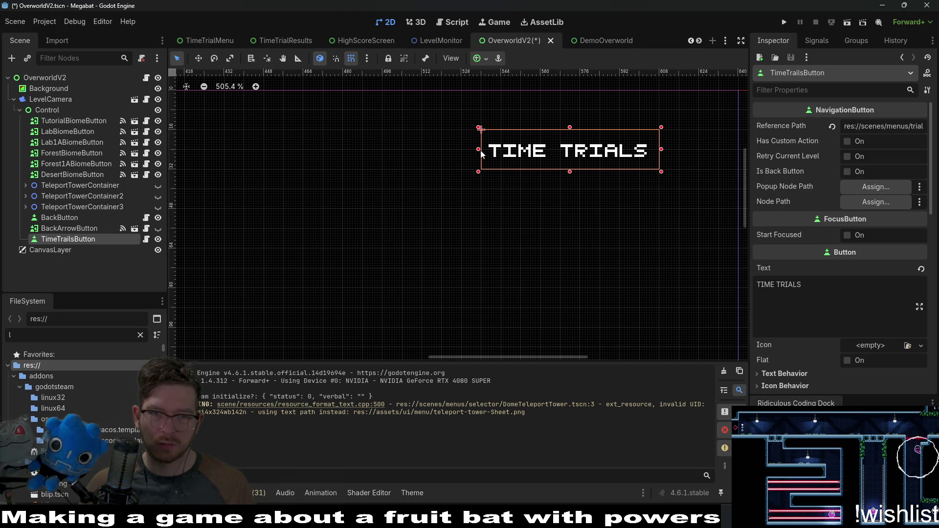
drag(473, 149, 461, 149)
scroll(512, 136, down, 5)
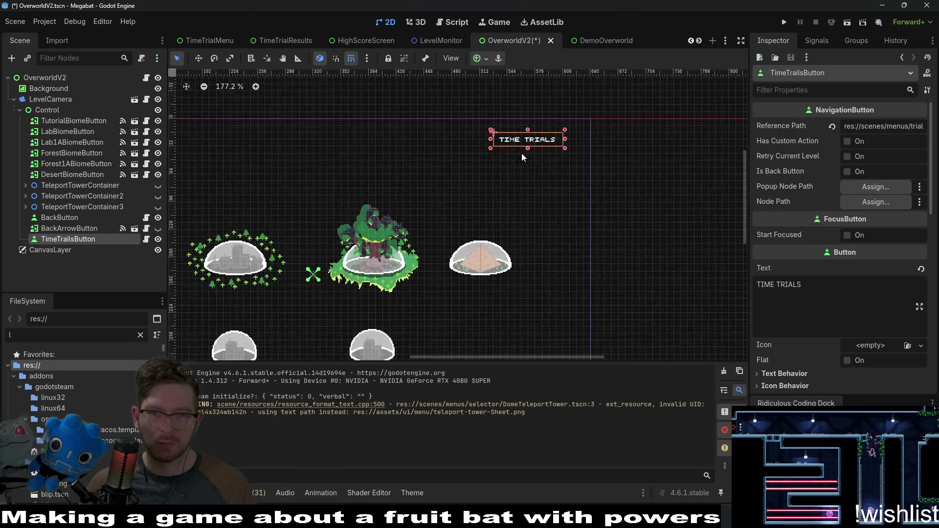
key(ctrl+s)
click(593, 40)
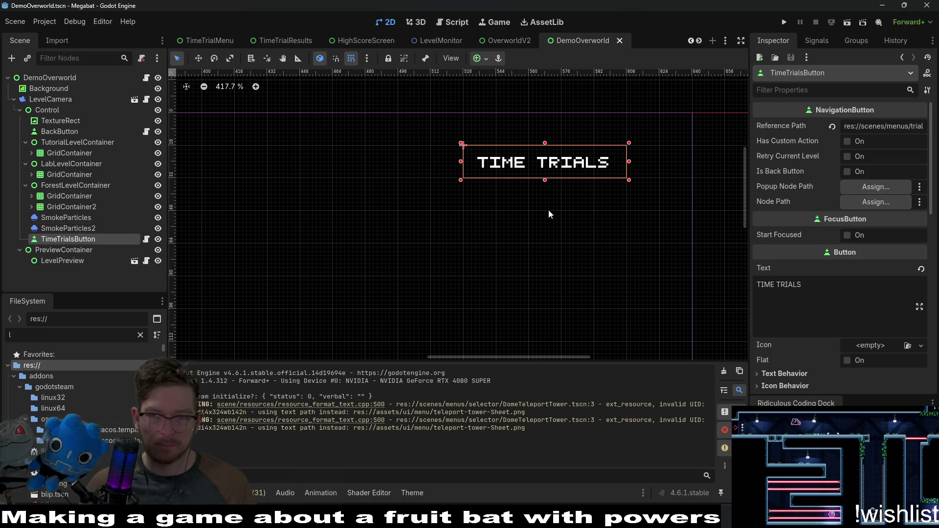
click(146, 78)
- Copy the button variable name, hide TimeTrialsButton in DemoOverworld, and save the scene
double_click(424, 133)
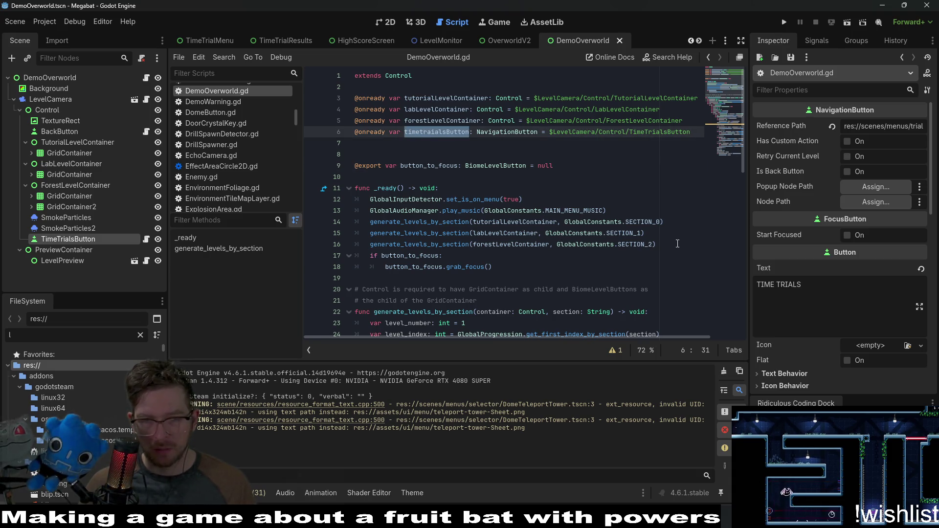
click(157, 239)
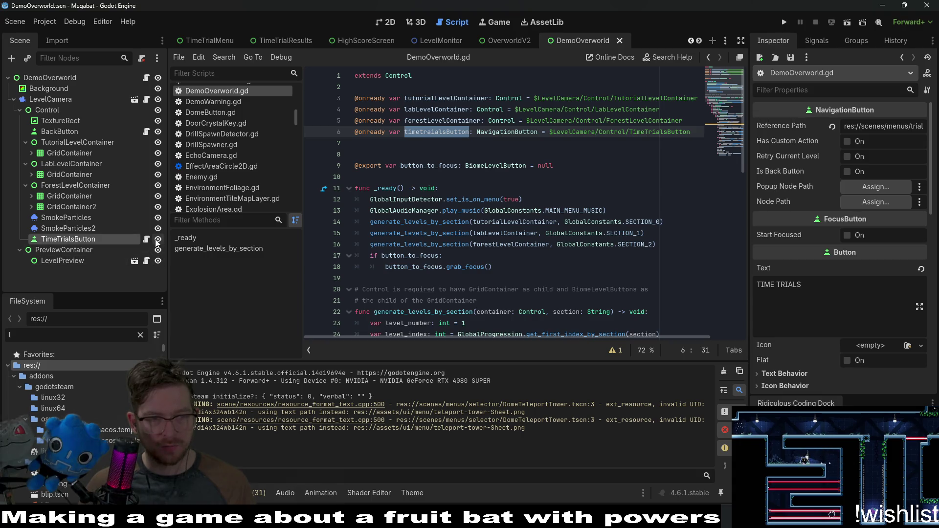
key(ctrl+s)
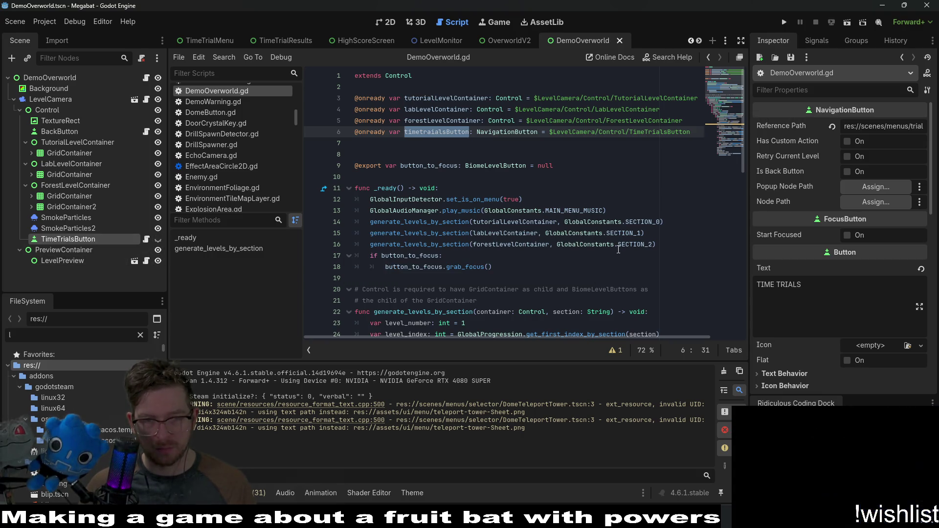
- At the start of _ready, add 'timetraialsButton.visible = GlobalProgression.has_beaten_game()'
click(669, 243)
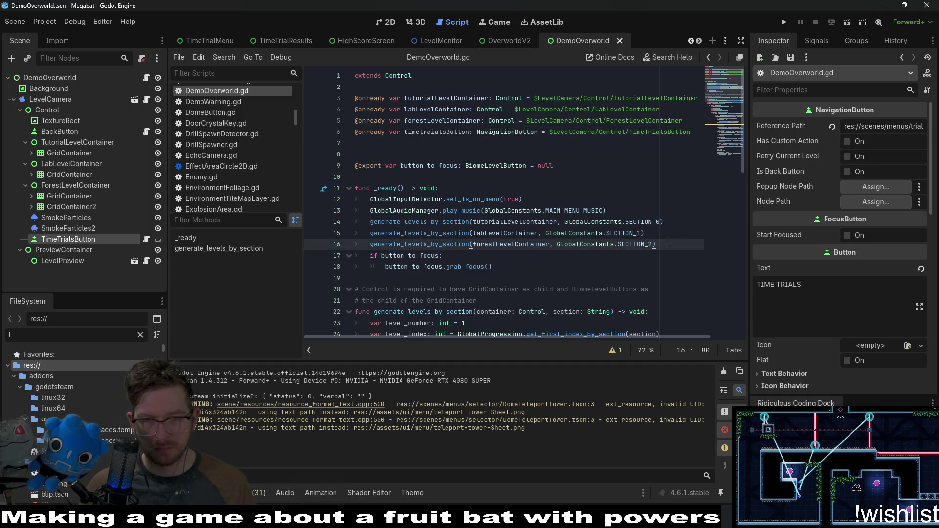
click(470, 188)
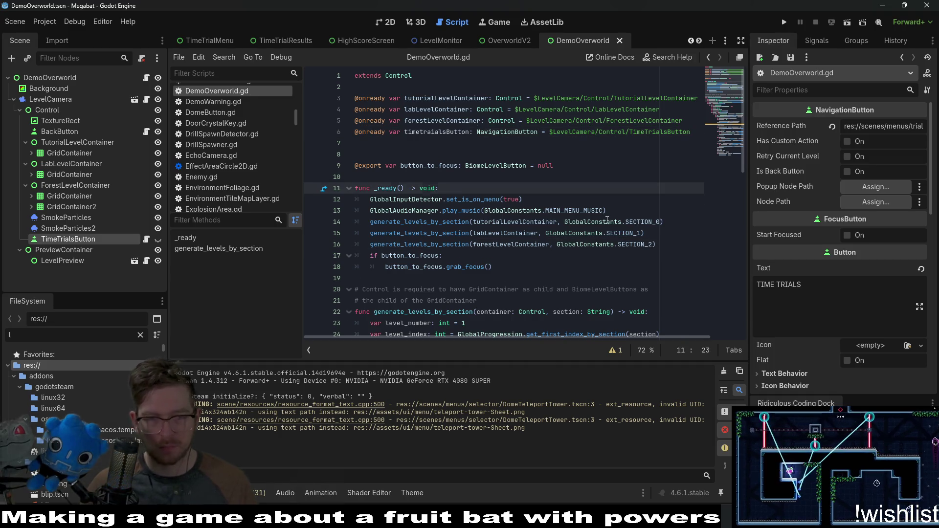
key(Return)
text(timetrialsButton)
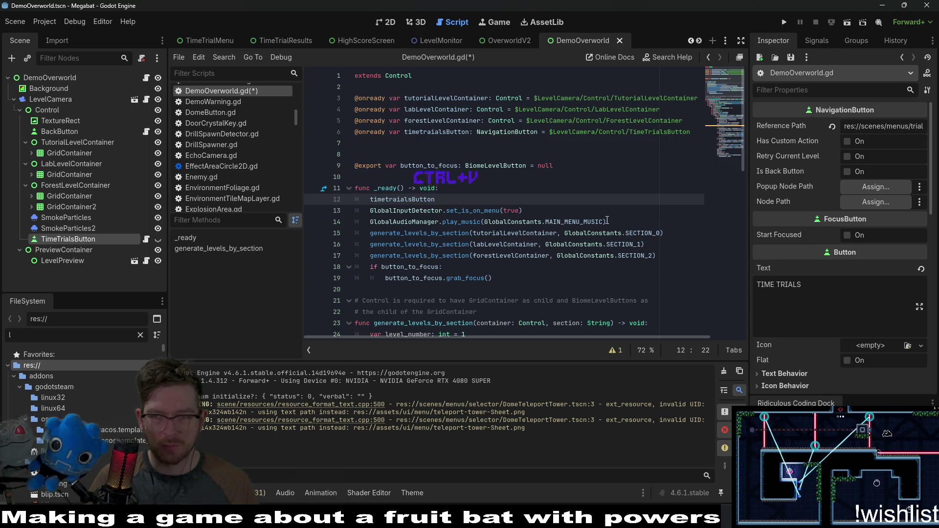
text(.)
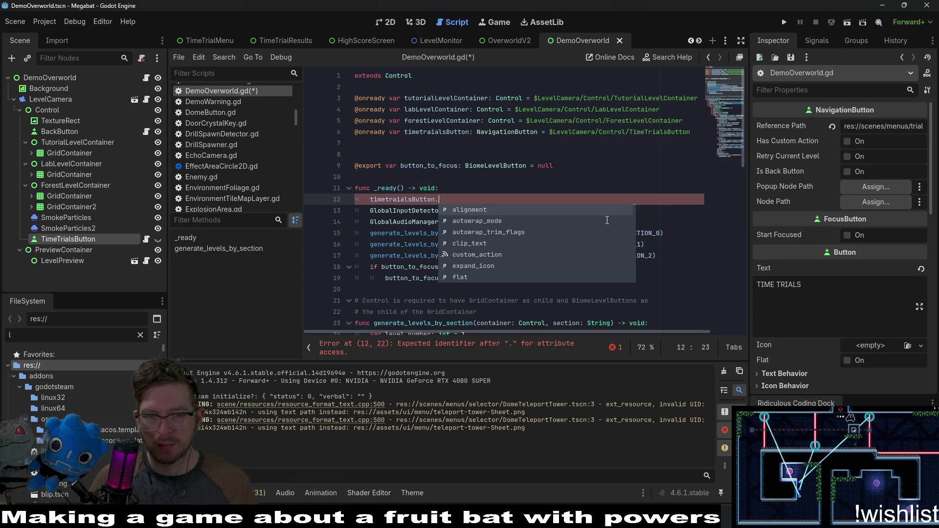
text(visib)
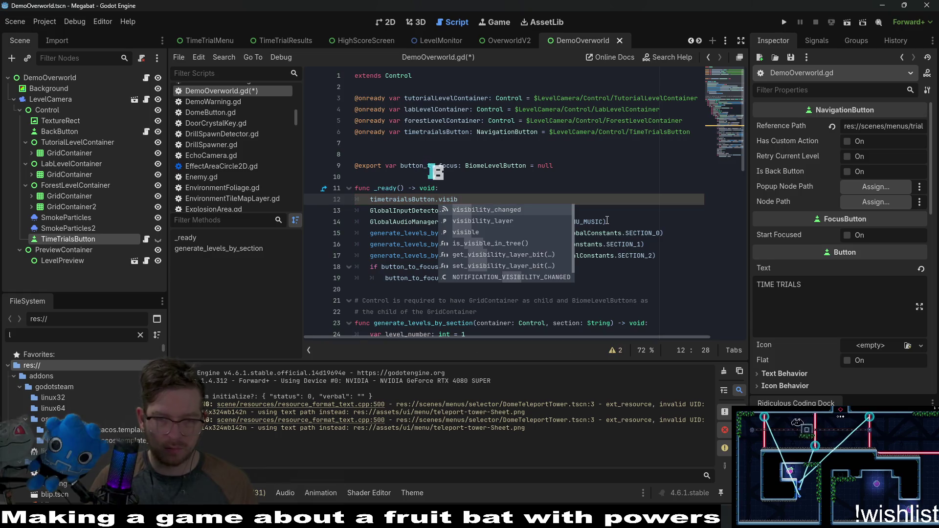
key(Return)
text(= has)
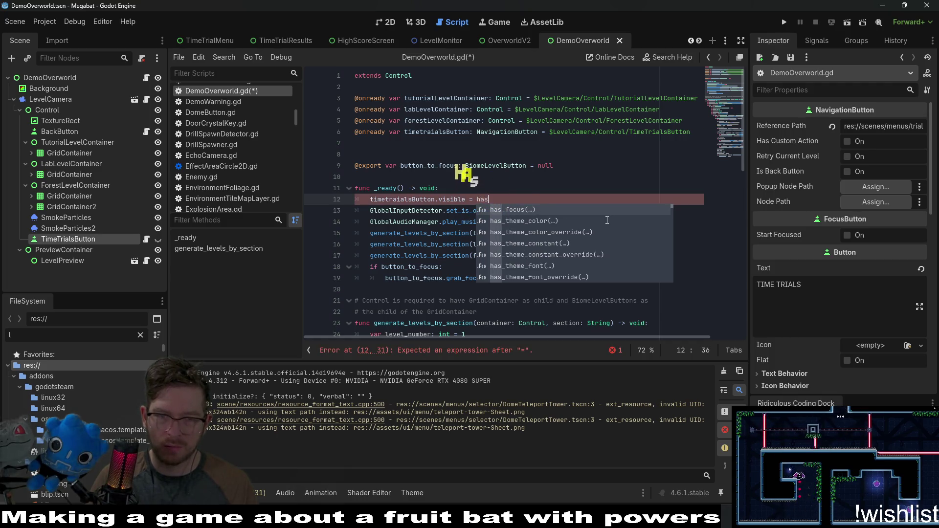
key(BackSpace)
text(GlobalPro)
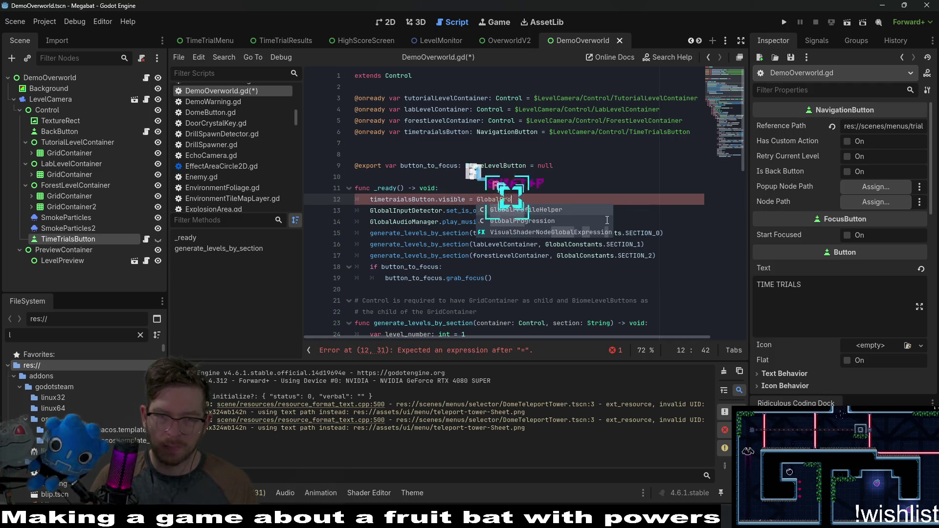
key(Return)
text(.has)
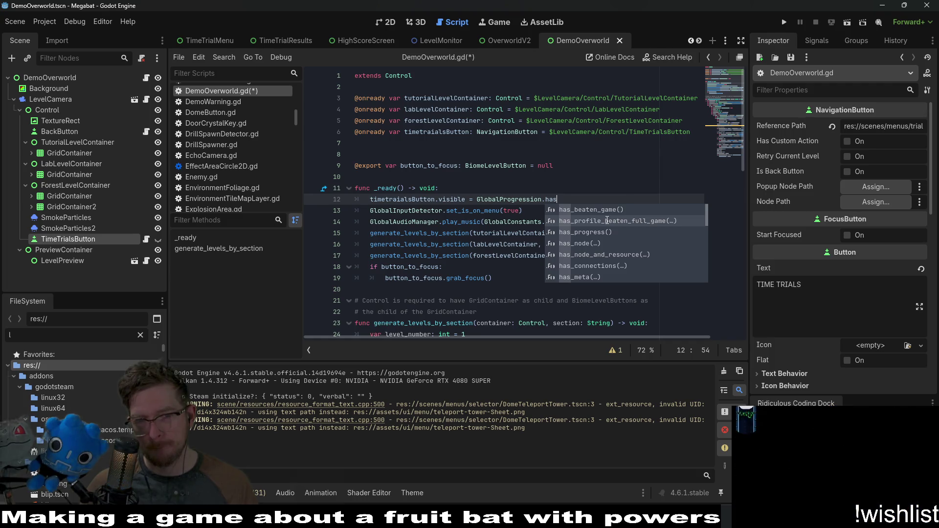
key(Up)
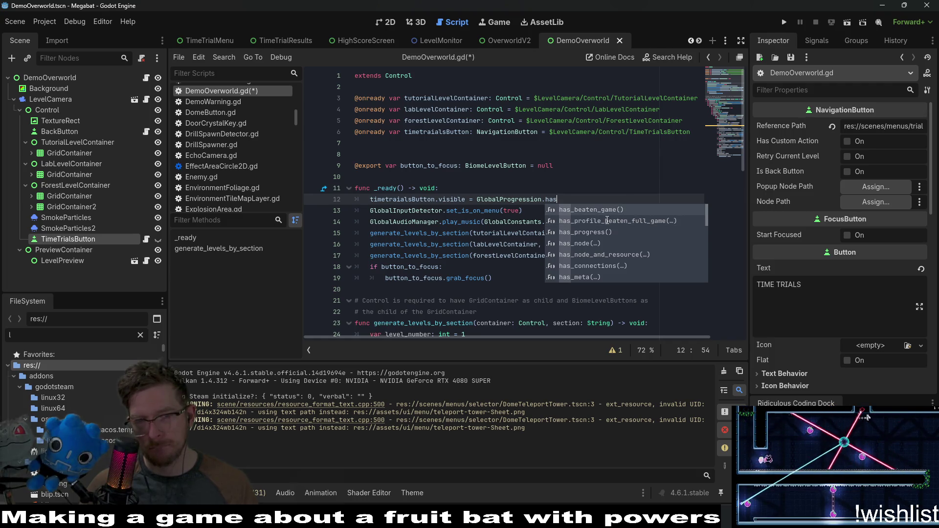
key(Return)
ctrl+click(576, 199)
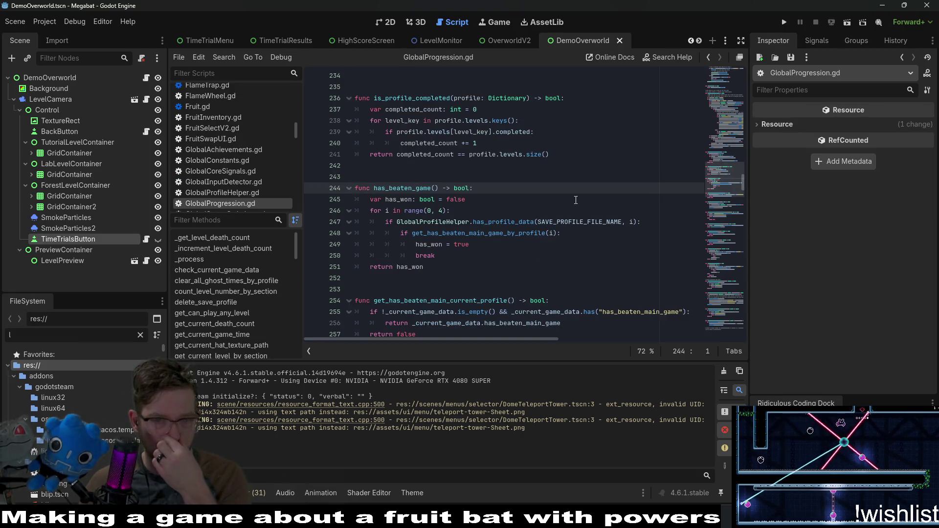
- Replace has_beaten_game with get_has_beaten_main_current_profile on DemoOverworld.gd line 12 and save
double_click(497, 229)
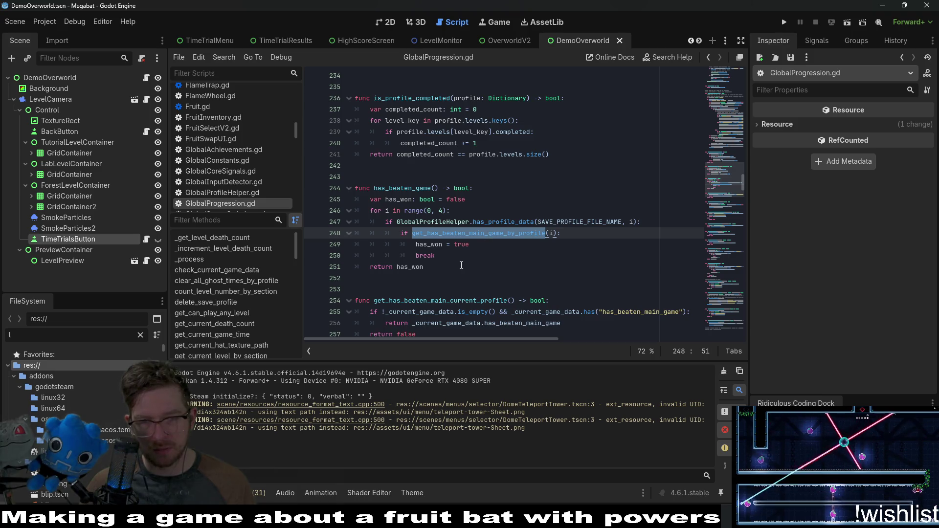
scroll(461, 264, down, 2)
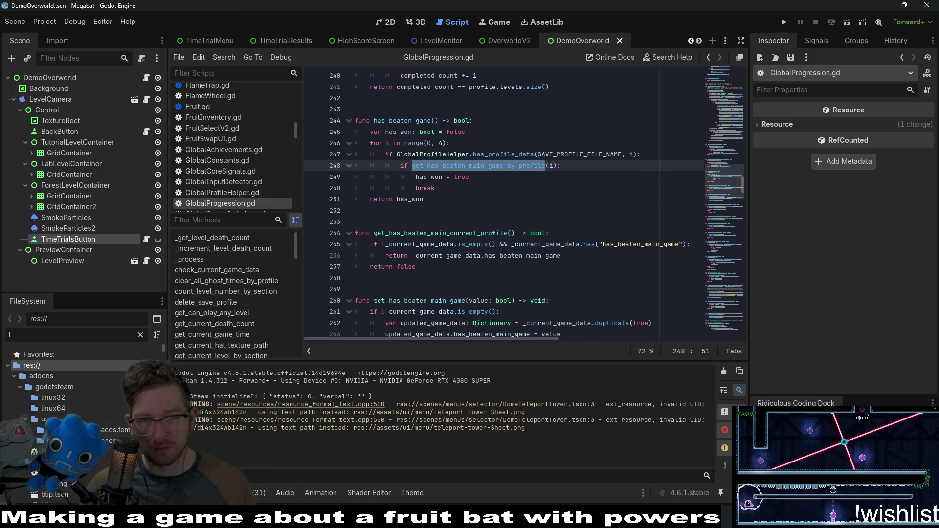
double_click(423, 234)
key(ctrl+c)
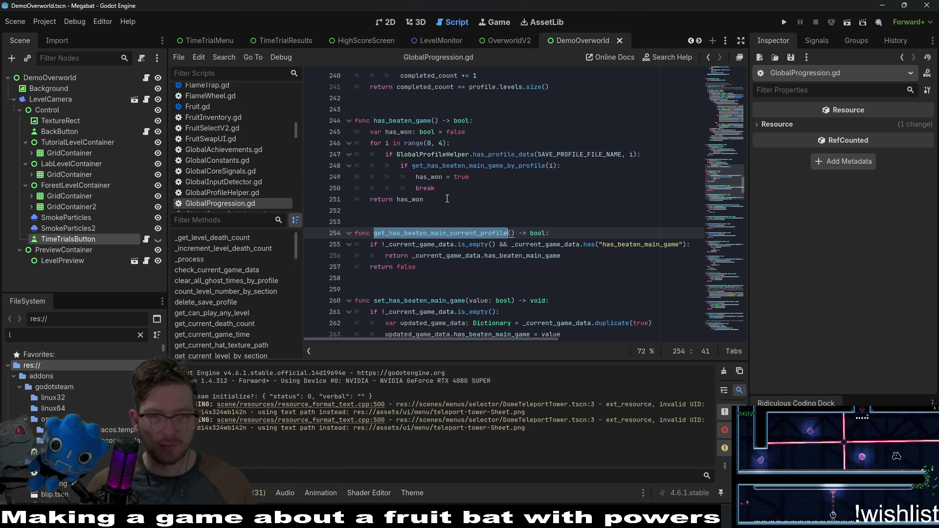
double_click(410, 122)
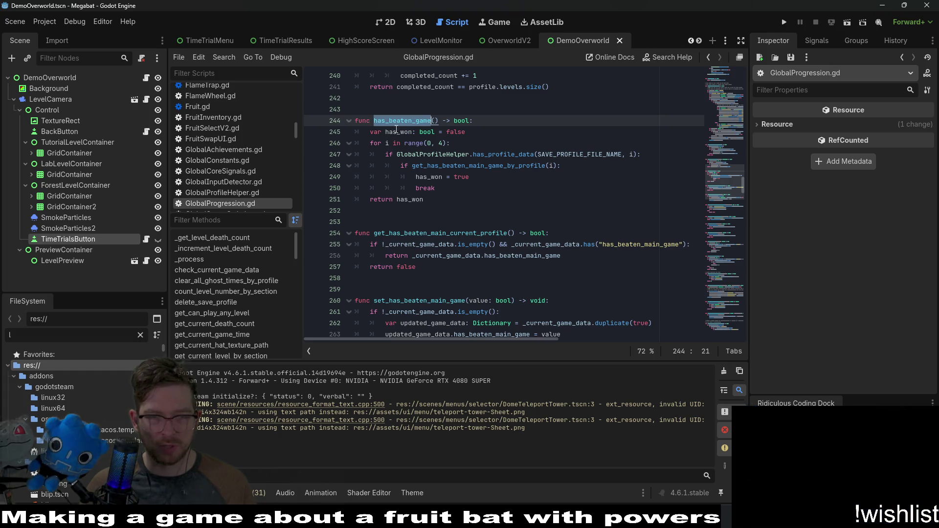
mouse_move(437, 178)
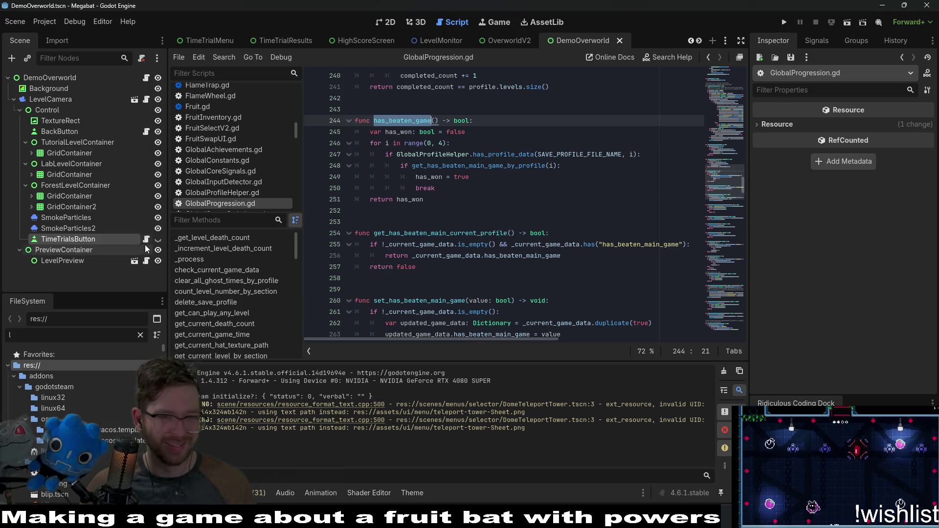
click(147, 241)
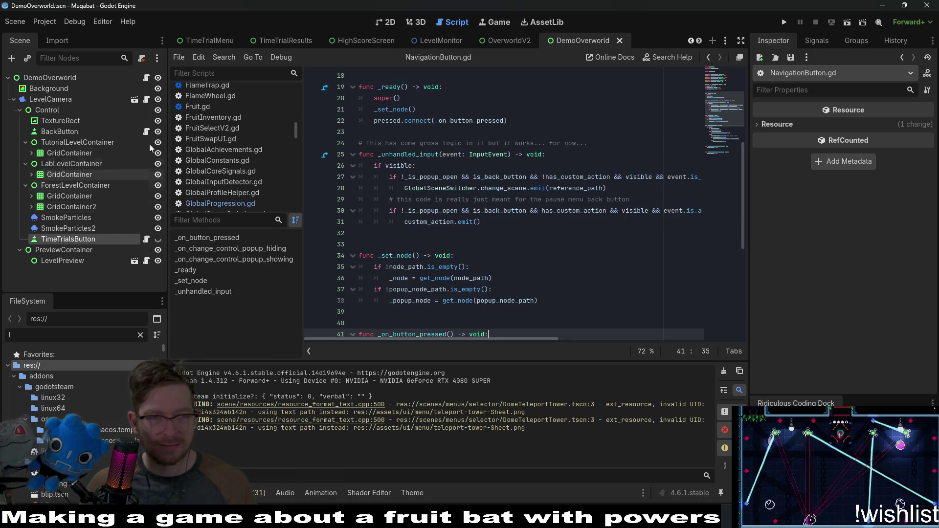
click(147, 77)
double_click(564, 199)
key(ctrl+v)
key(ctrl+s)
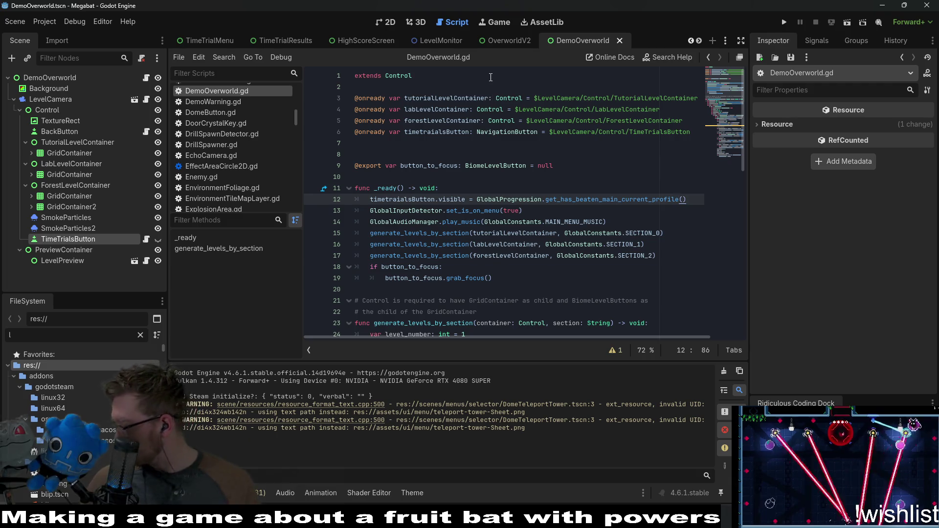
- Look through TimeTrialMenu.gd and GlobalTimeTrial.gd via quick file search
click(390, 23)
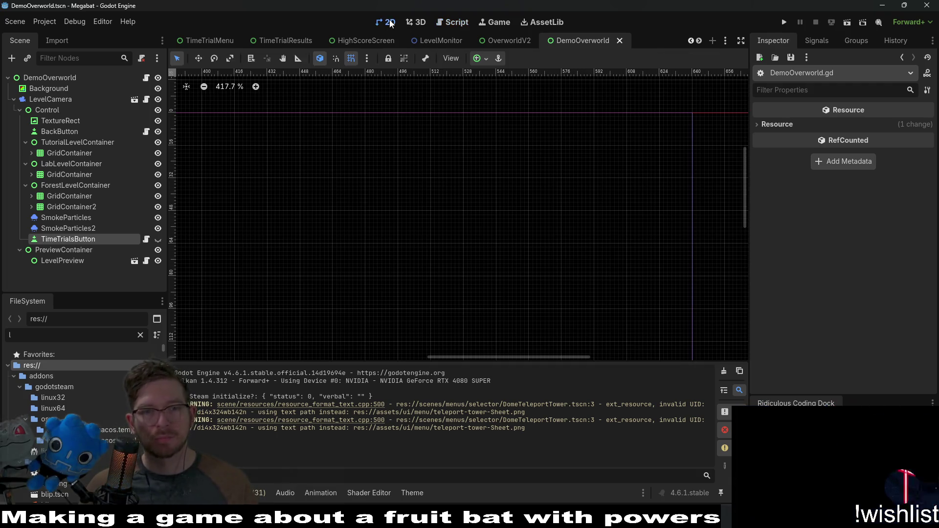
scroll(525, 194, down, 5)
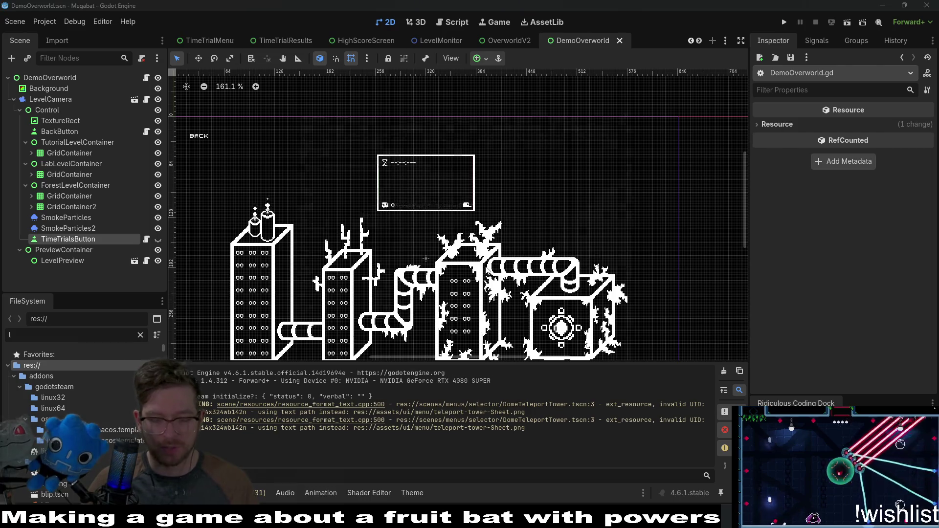
key(alt+shift+o)
text(timetrai)
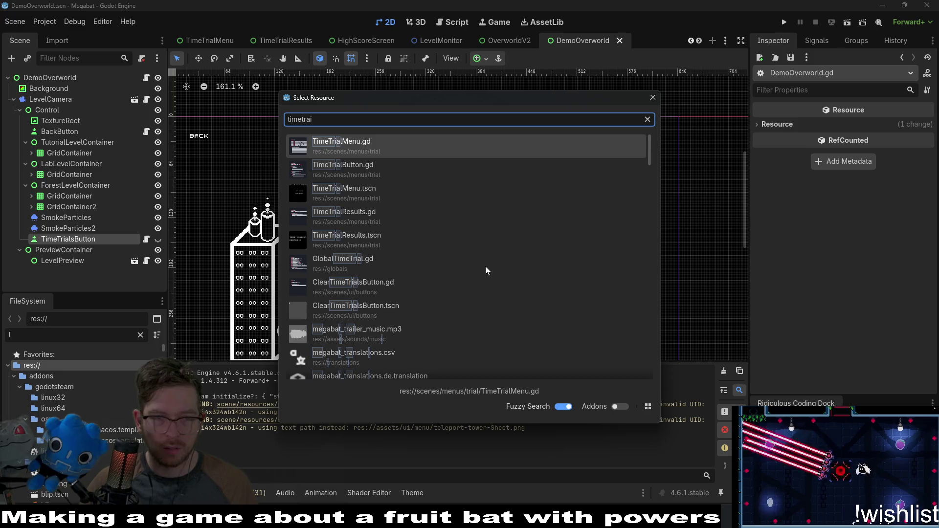
key(Return)
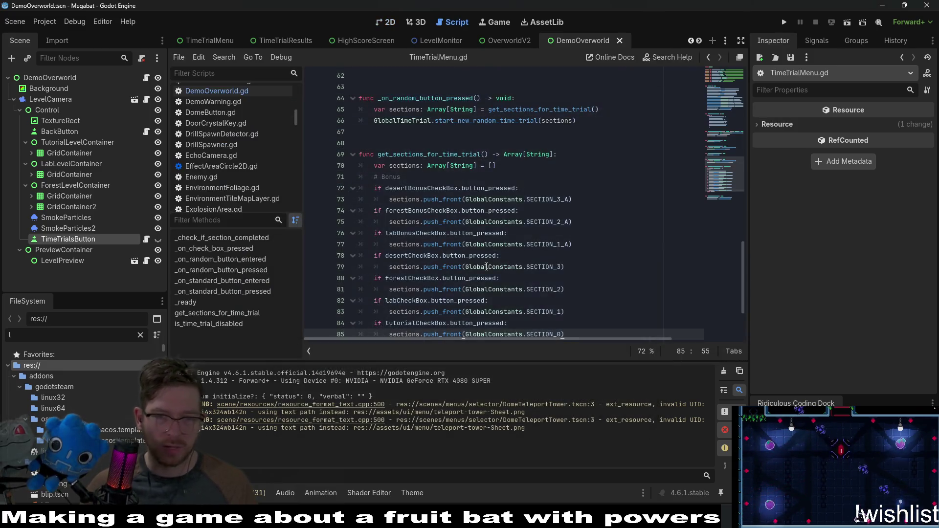
scroll(486, 266, up, 15)
scroll(542, 190, up, 5)
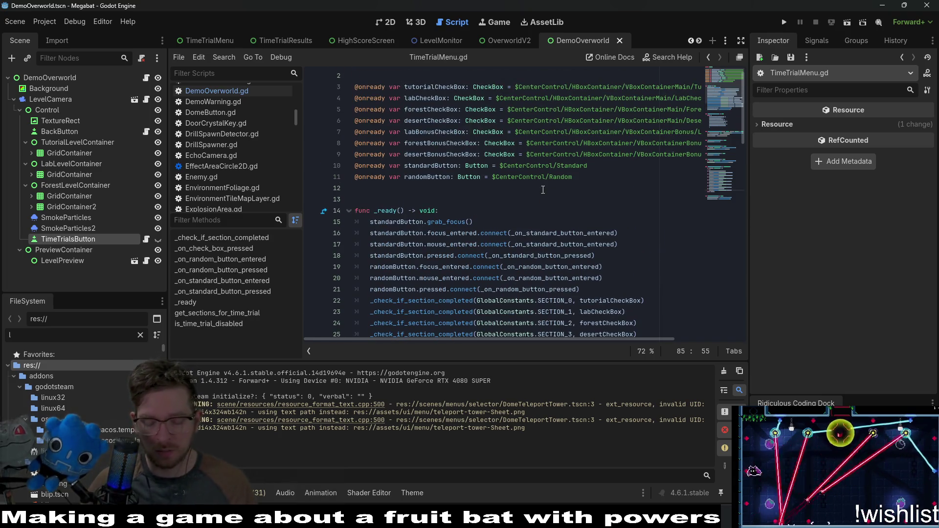
key(ctrl+alt+o)
text(globaltime)
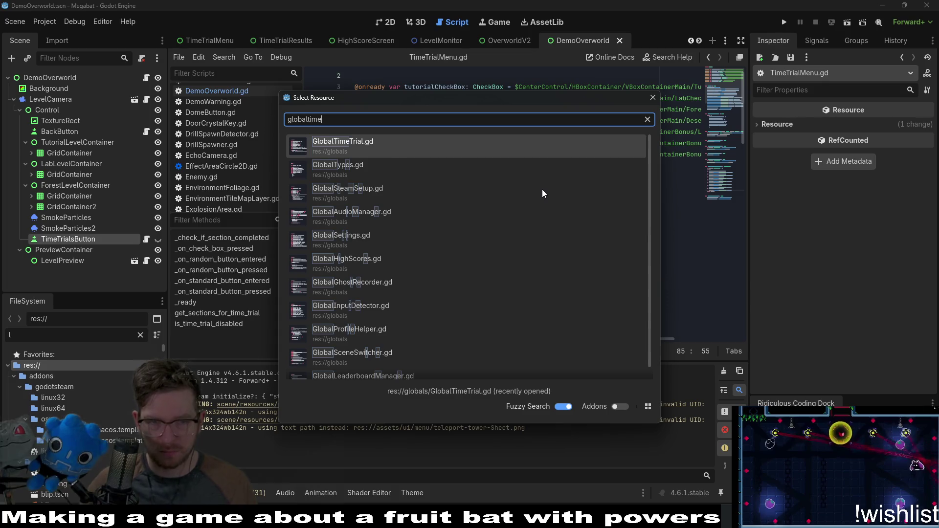
key(Return)
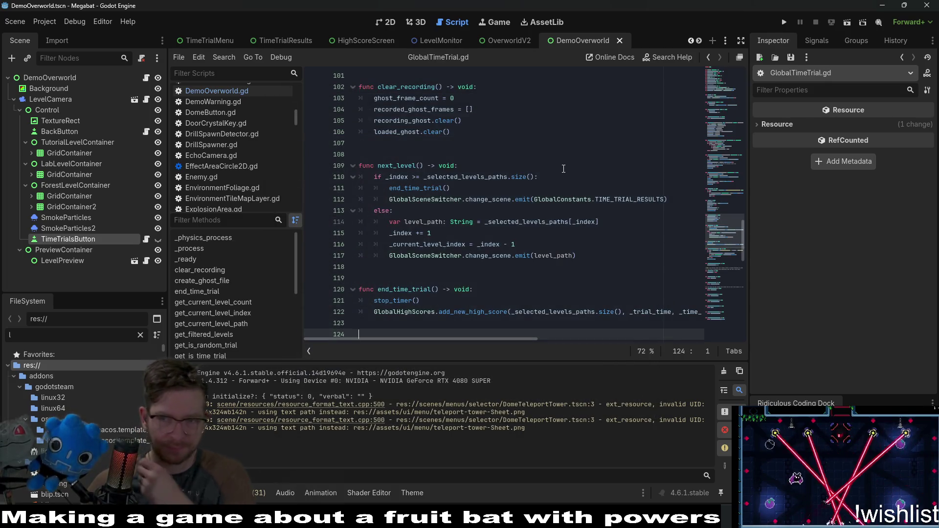
scroll(563, 169, up, 15)
- Open the TimeTrialMenu.tscn scene and view its layout in 2D
key(ctrl+alt+o)
text(timetrialMenu)
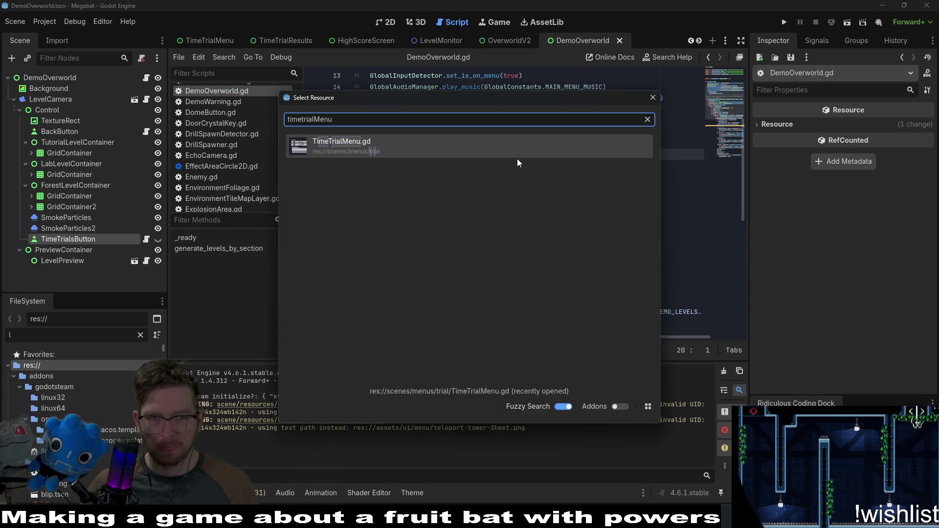
key(BackSpace)
key(BackSpace)
key(BackSpace)
key(BackSpace)
key(BackSpace)
key(BackSpace)
text(trial)
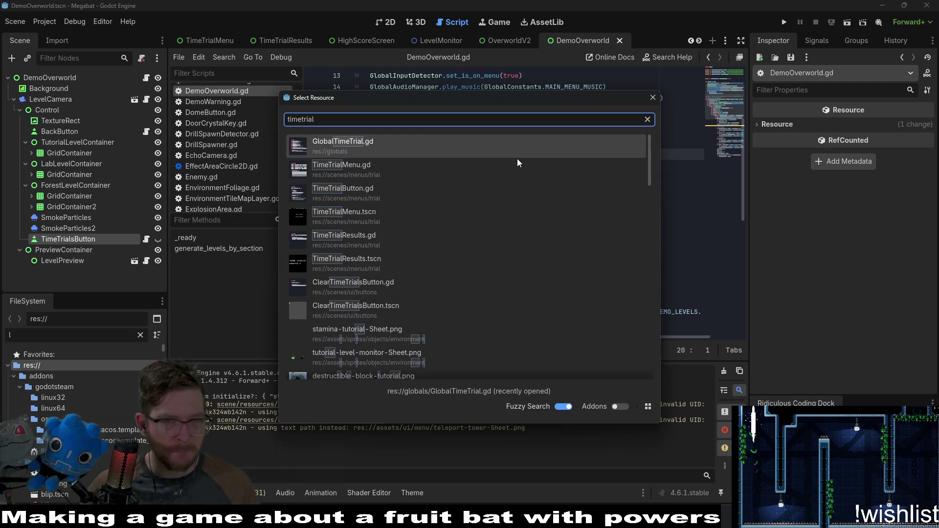
key(BackSpace)
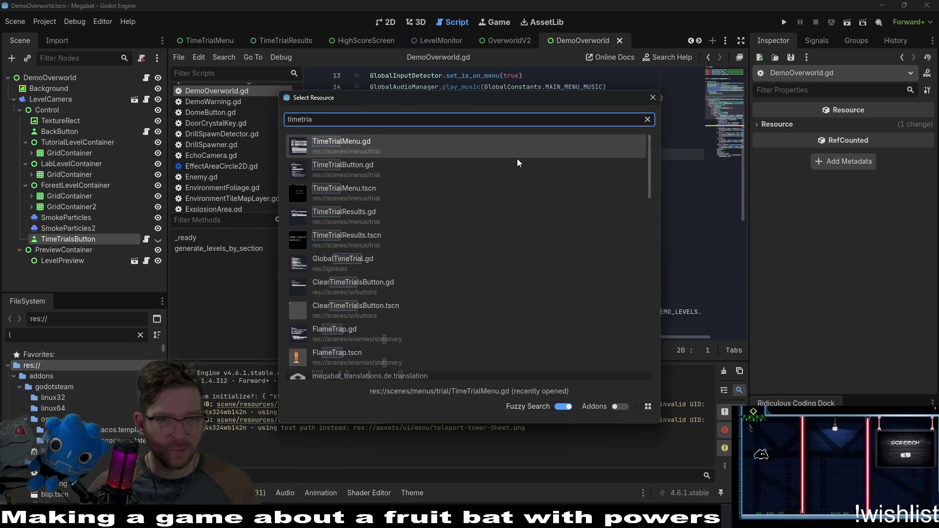
key(Down)
key(Down)
key(Return)
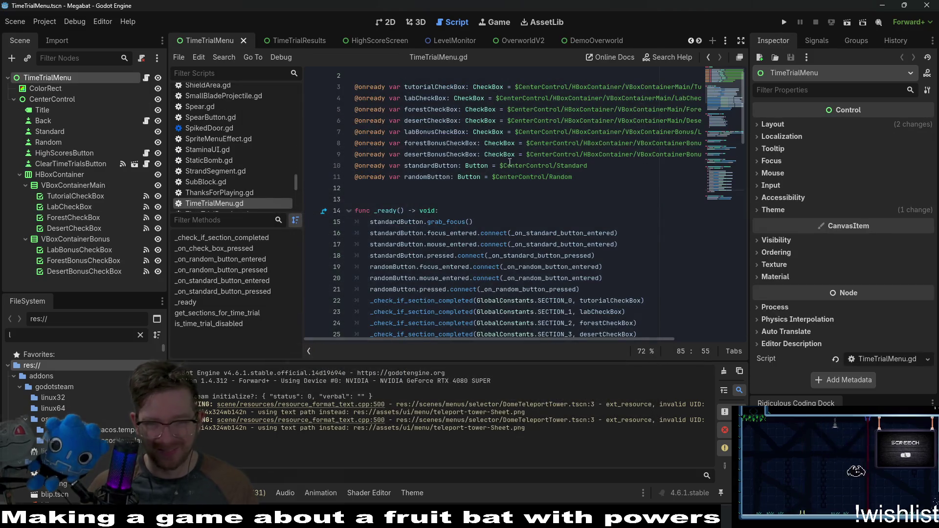
click(384, 24)
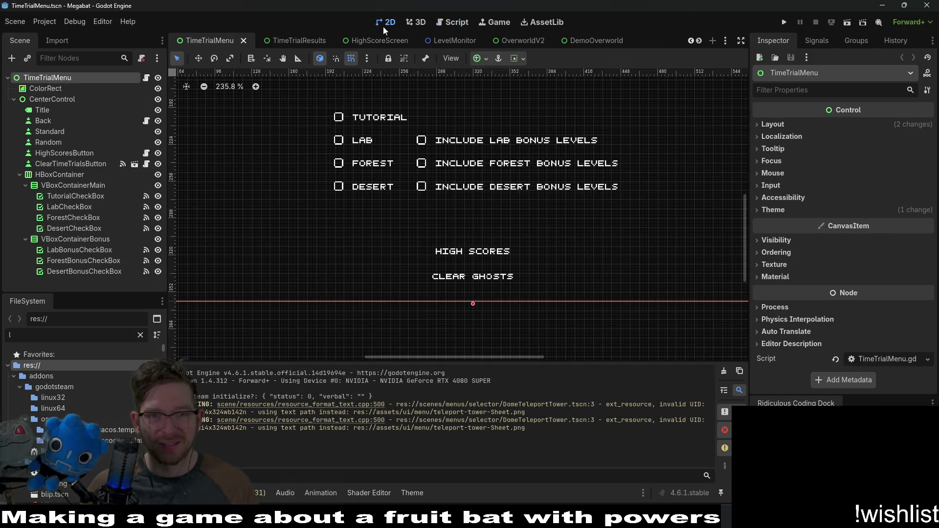
scroll(526, 201, down, 4)
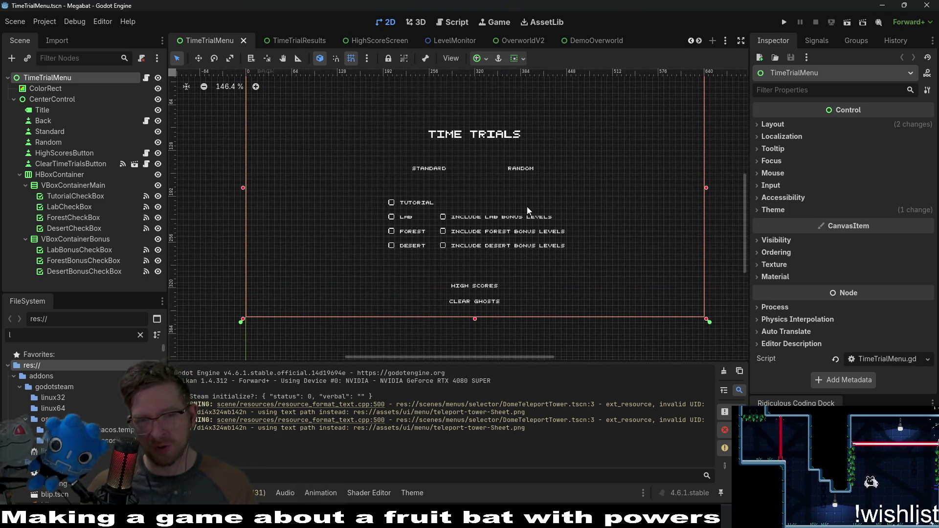
click(84, 175)
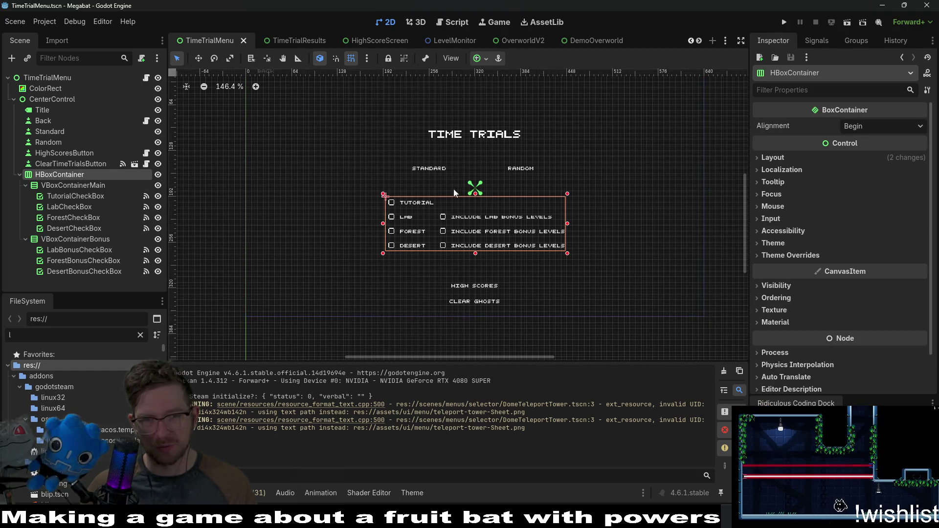
scroll(444, 187, up, 3)
scroll(535, 257, up, 2)
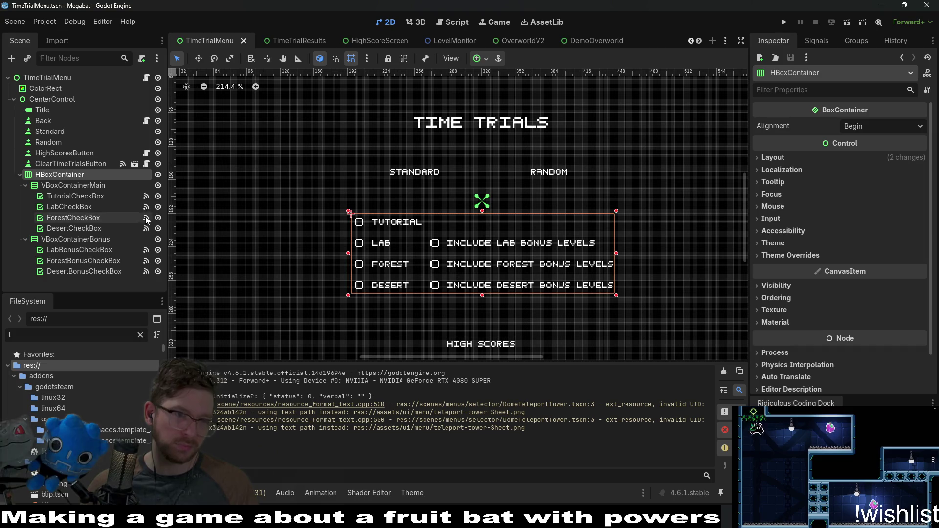
click(156, 239)
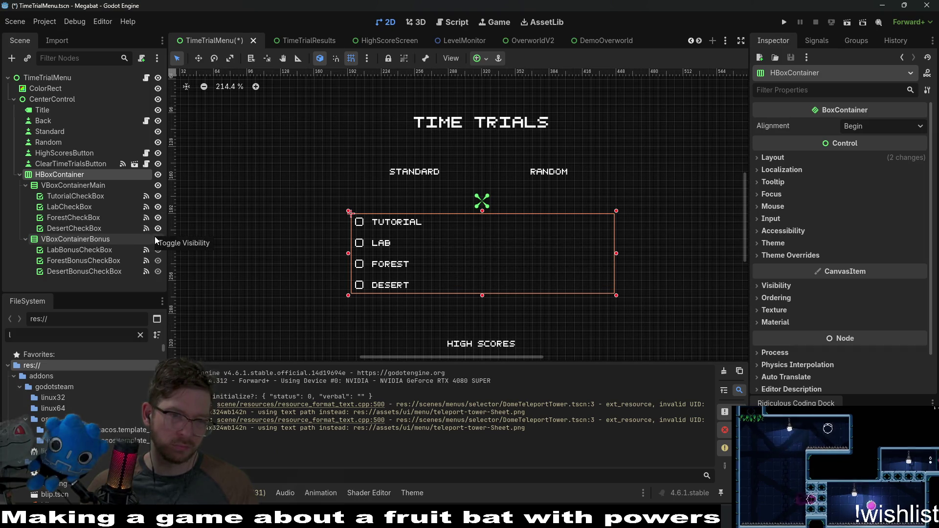
click(156, 239)
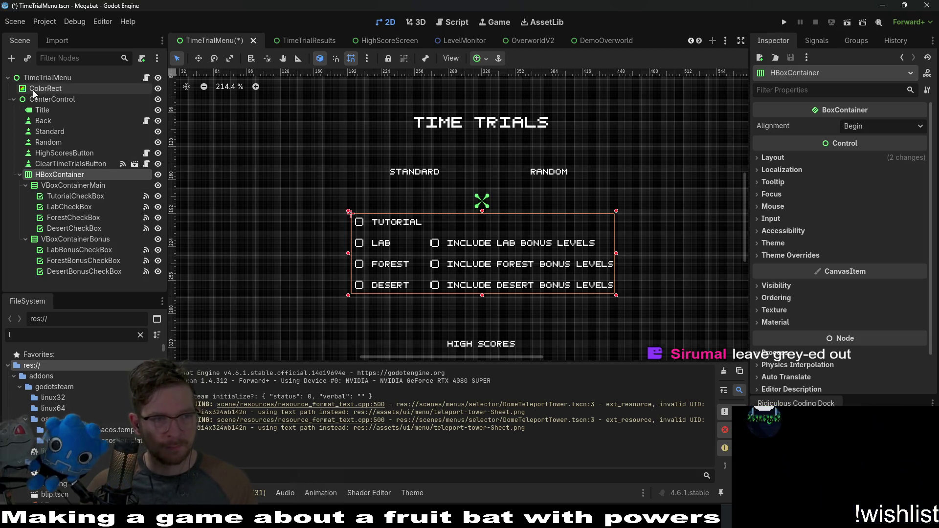
click(46, 100)
right_click(46, 100)
- Add a CenterContainer under CenterControl, try nesting HBoxContainer in it, then undo
click(99, 110)
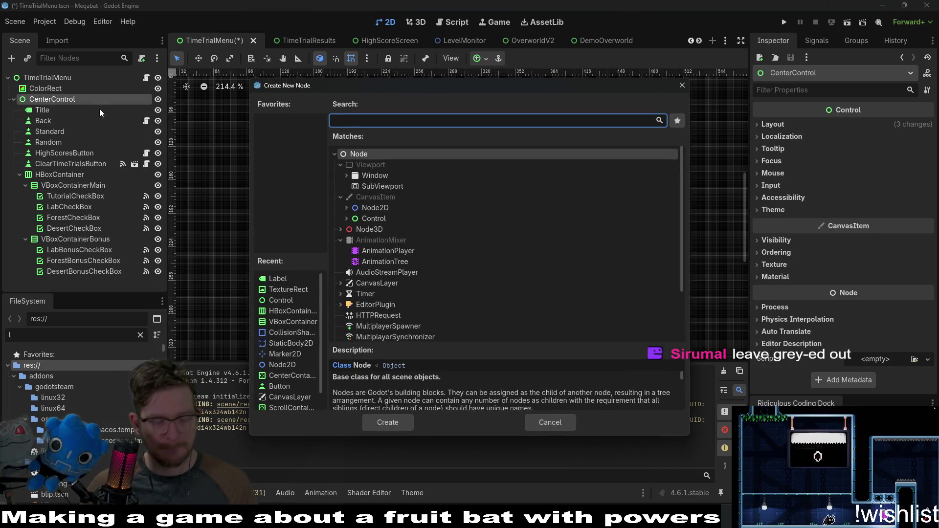
text(centerc)
key(Return)
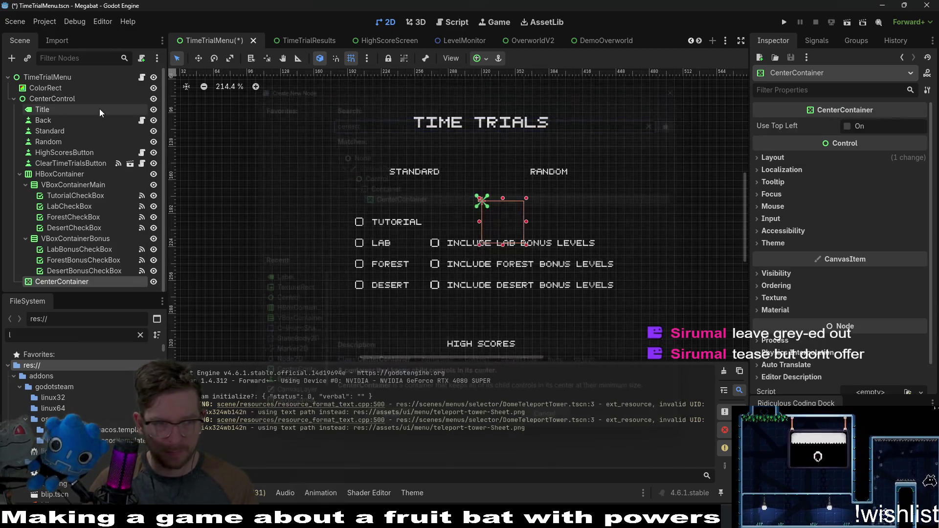
mouse_move(89, 283)
mouse_down()
mouse_move(53, 190)
mouse_move(88, 171)
mouse_move(46, 174)
mouse_up()
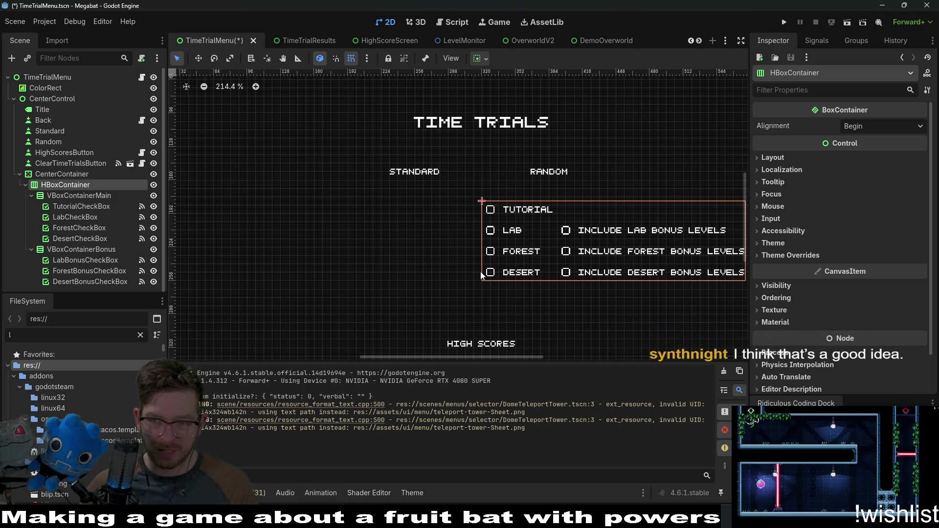
scroll(474, 248, down, 2)
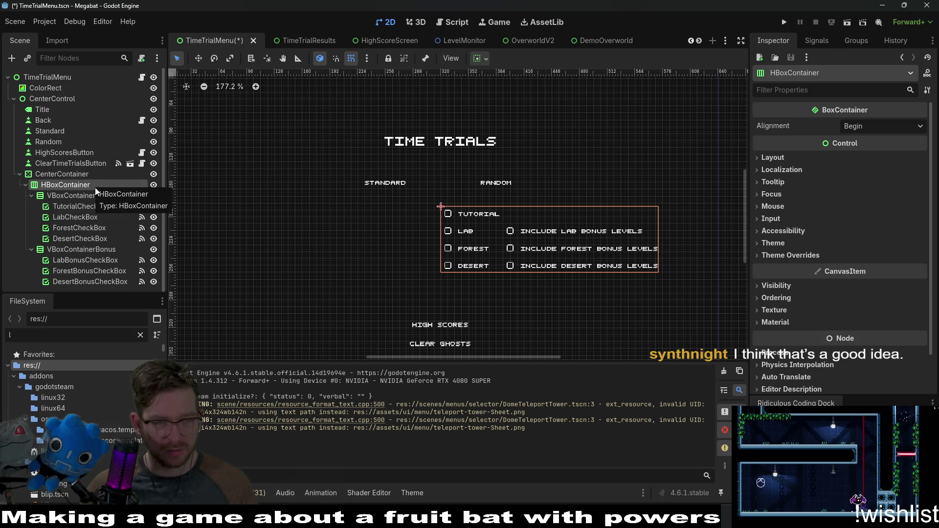
key(ctrl+z)
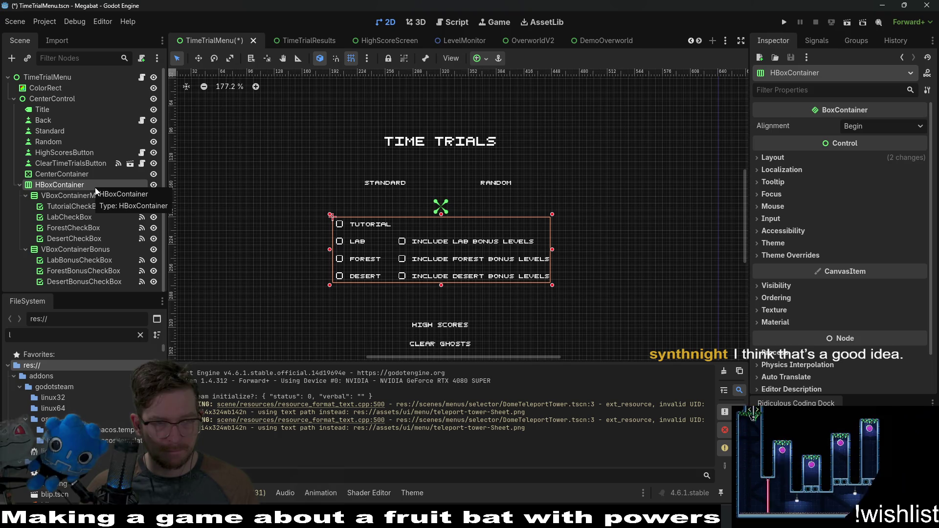
- Delete the CenterContainer node and expand the HBoxContainer's Layout properties
click(67, 174)
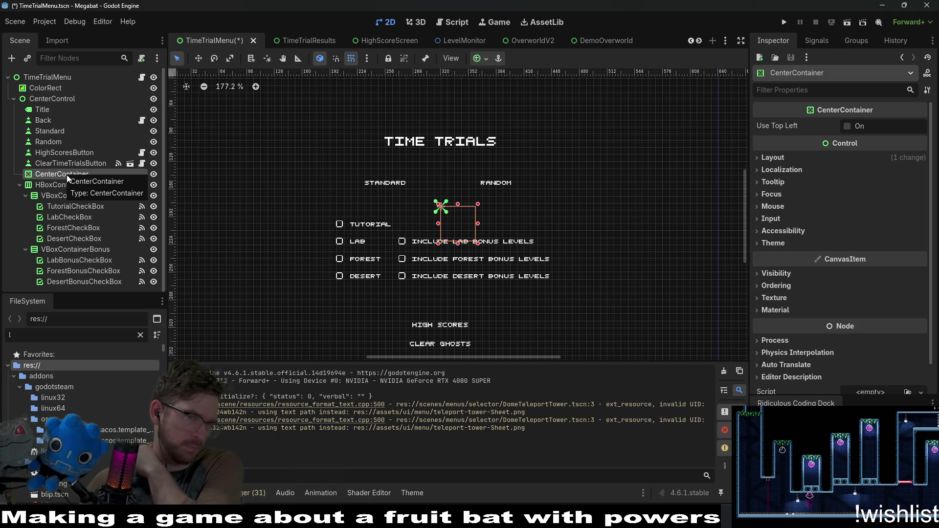
click(59, 188)
click(61, 172)
key(Delete)
key(Return)
click(60, 178)
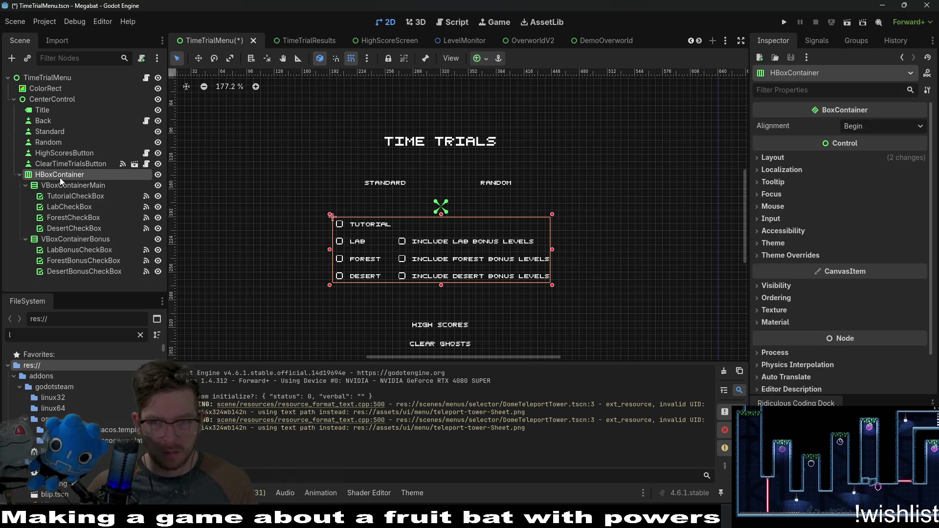
click(813, 156)
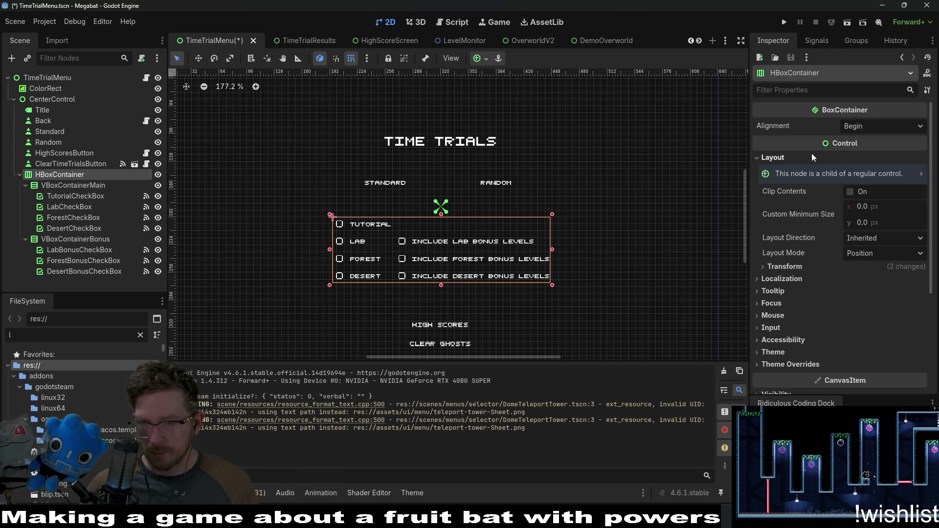
- Check HBoxContainer's Transform and Layout Mode unchanged, then save and run with F6
click(802, 267)
click(848, 256)
click(847, 256)
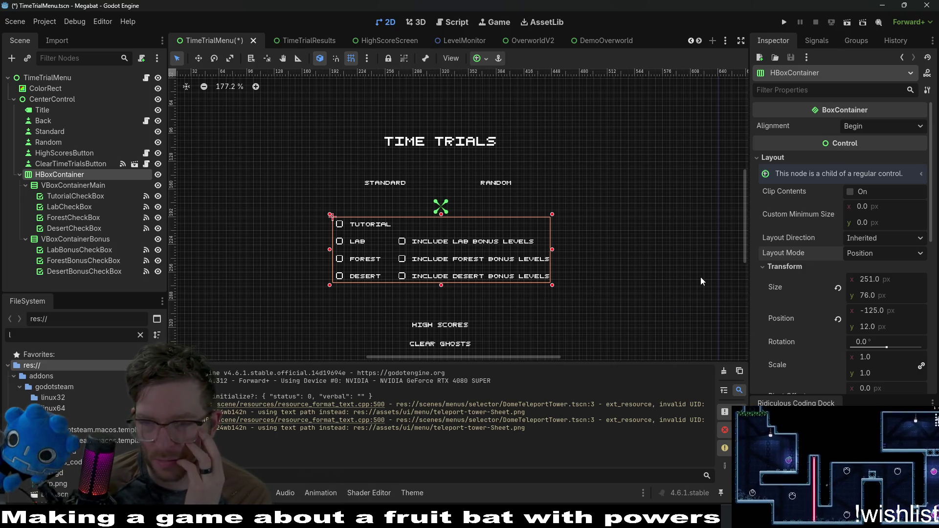
scroll(700, 277, down, 3)
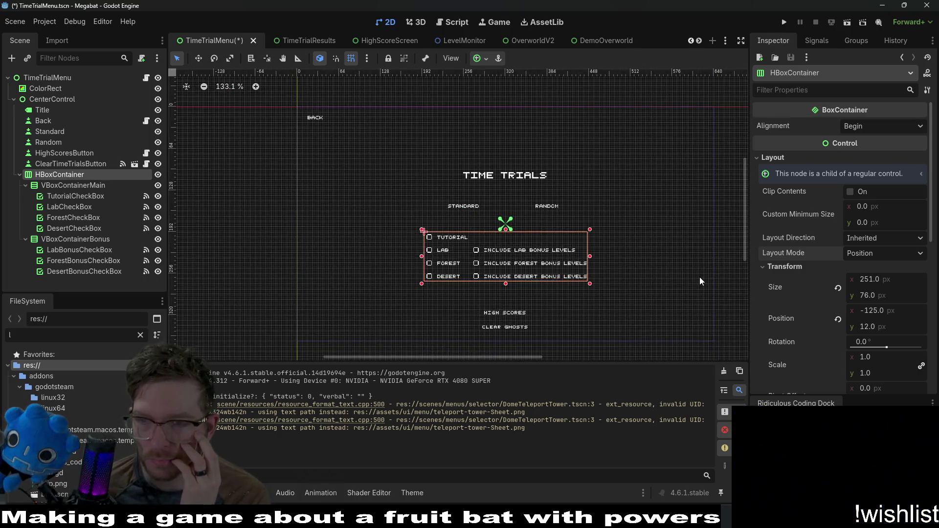
scroll(700, 277, up, 2)
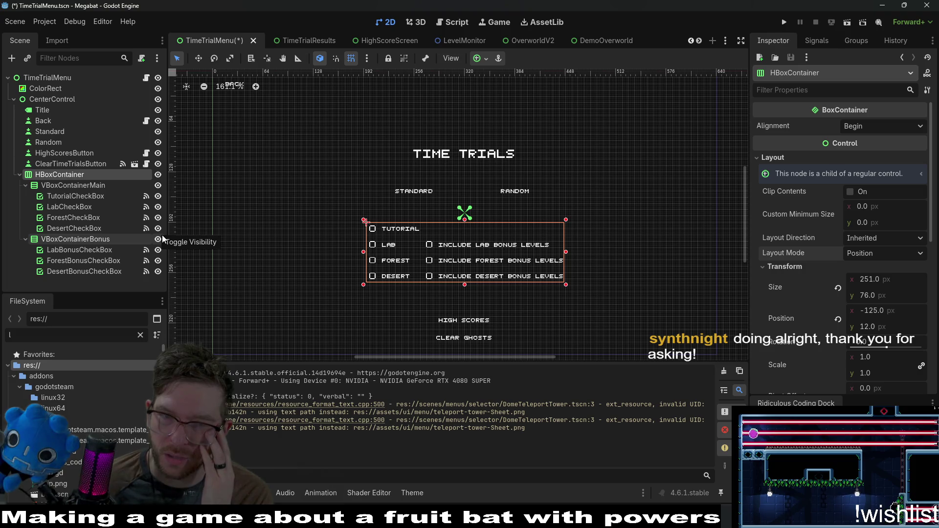
key(F6)
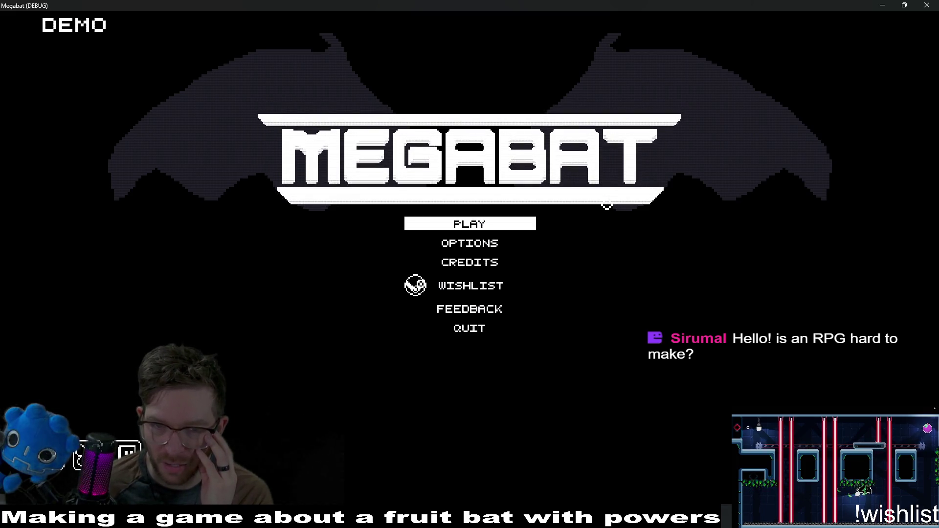
- Twice enter Time Trials from the first profile, confirm BACK returns to the level map, then quit
click(492, 226)
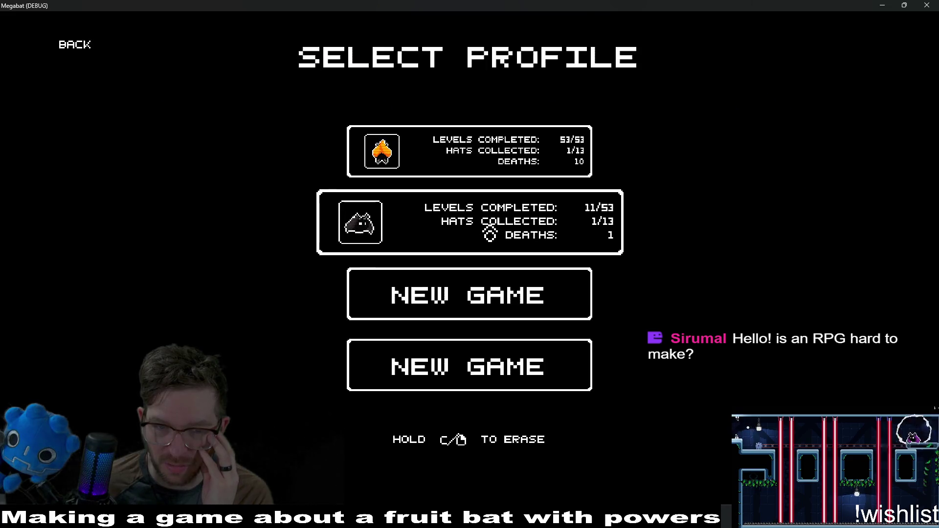
click(494, 176)
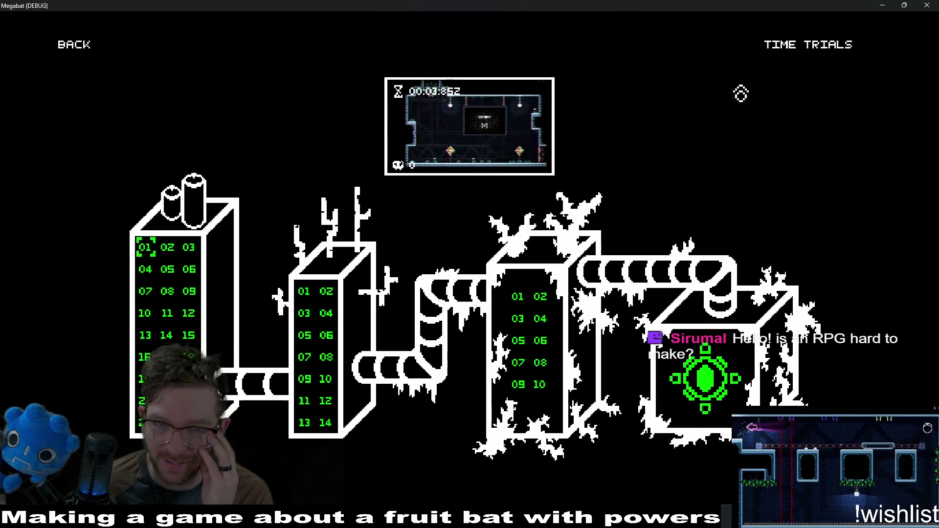
click(810, 46)
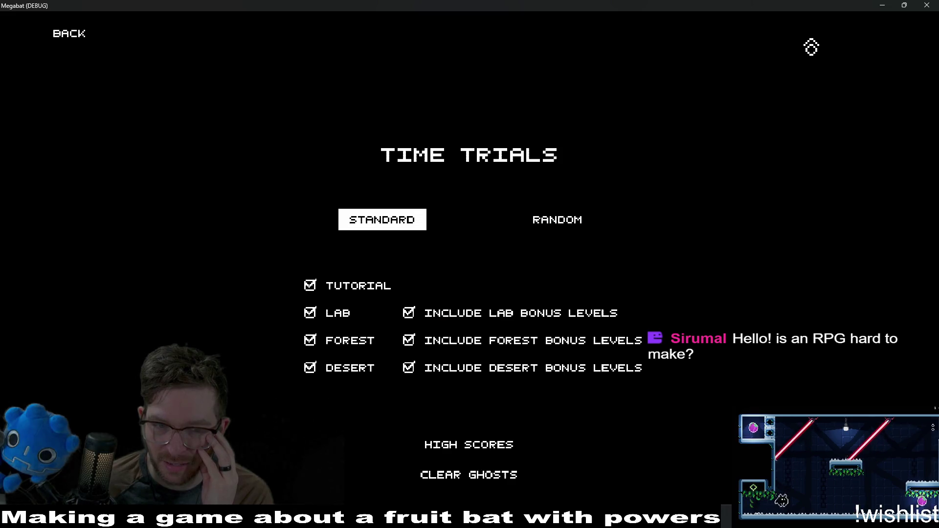
key(Right)
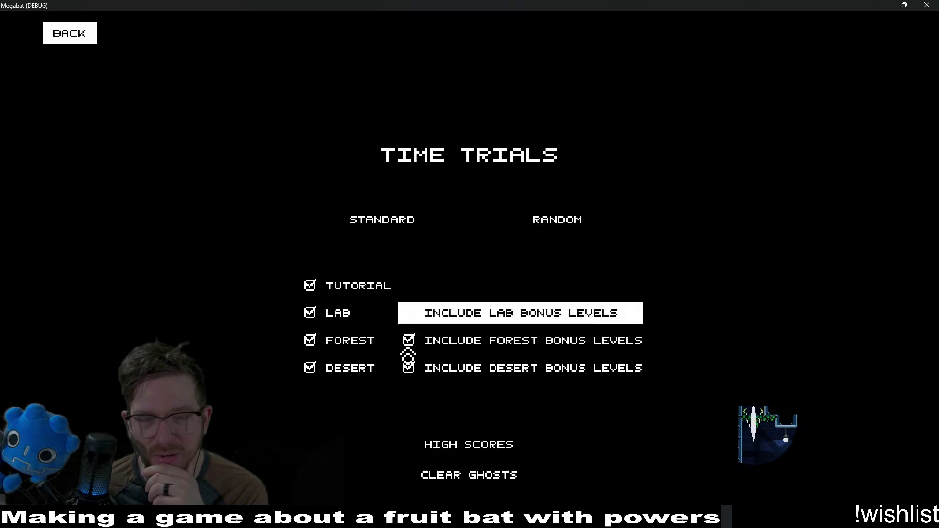
click(65, 44)
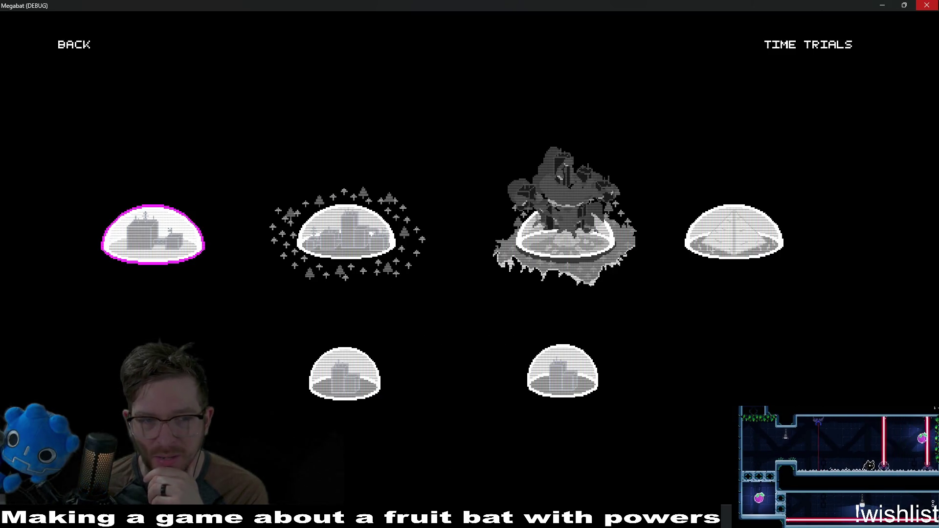
click(68, 52)
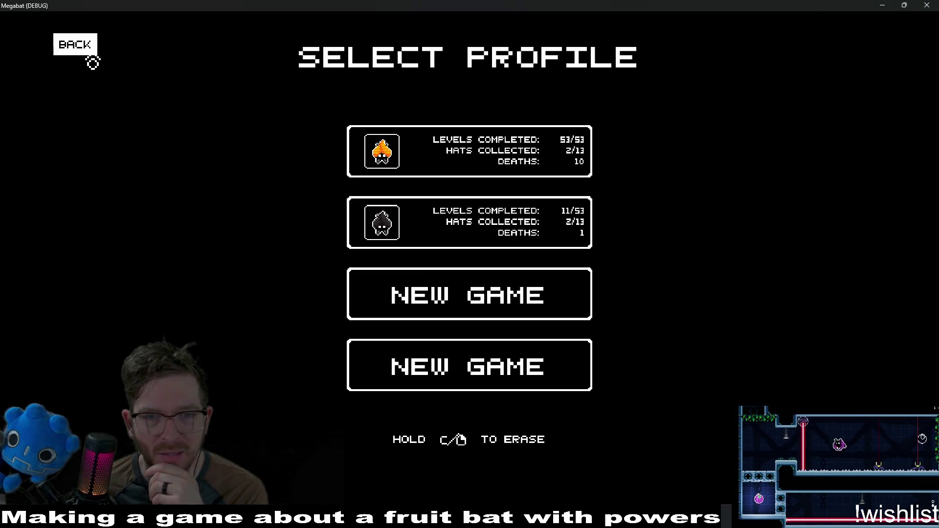
click(502, 173)
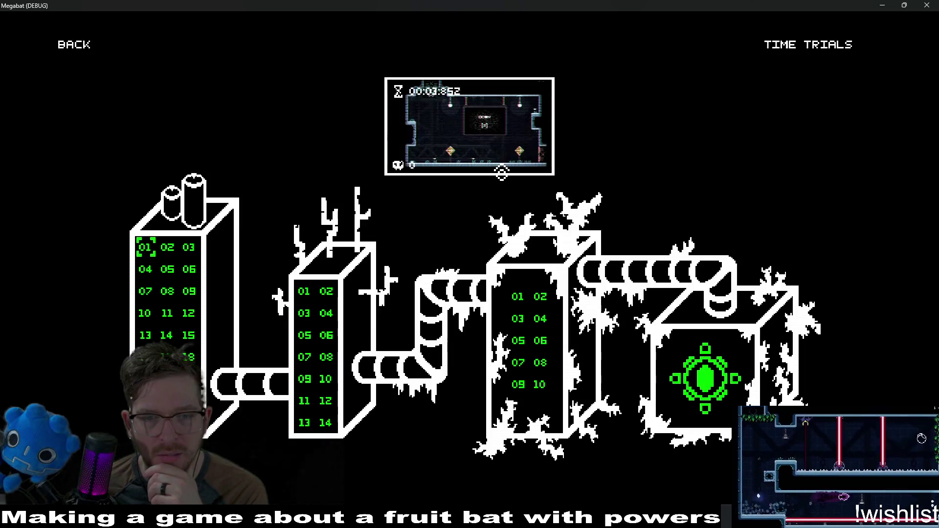
click(835, 54)
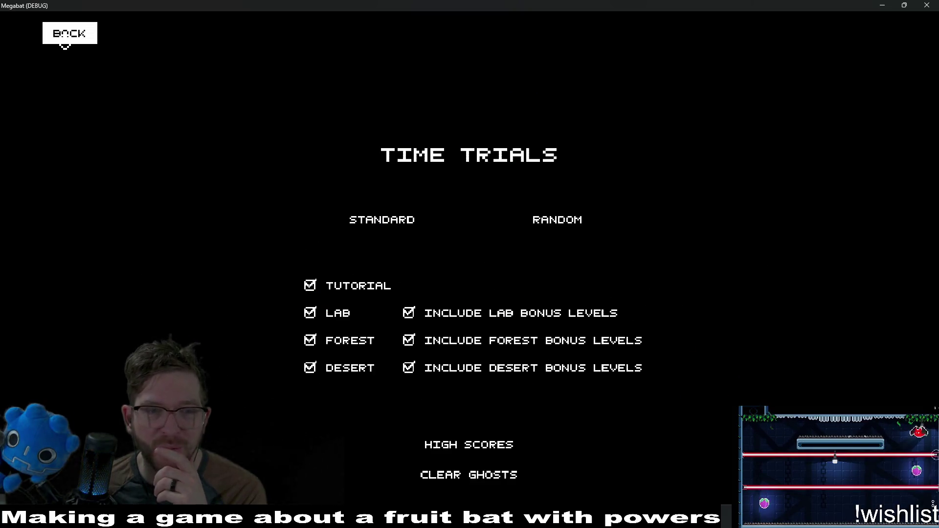
click(69, 33)
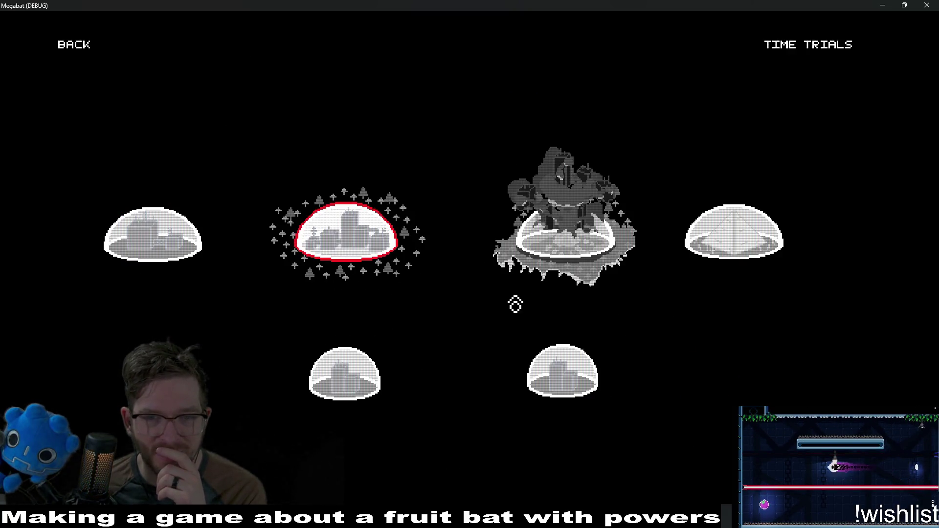
click(926, 5)
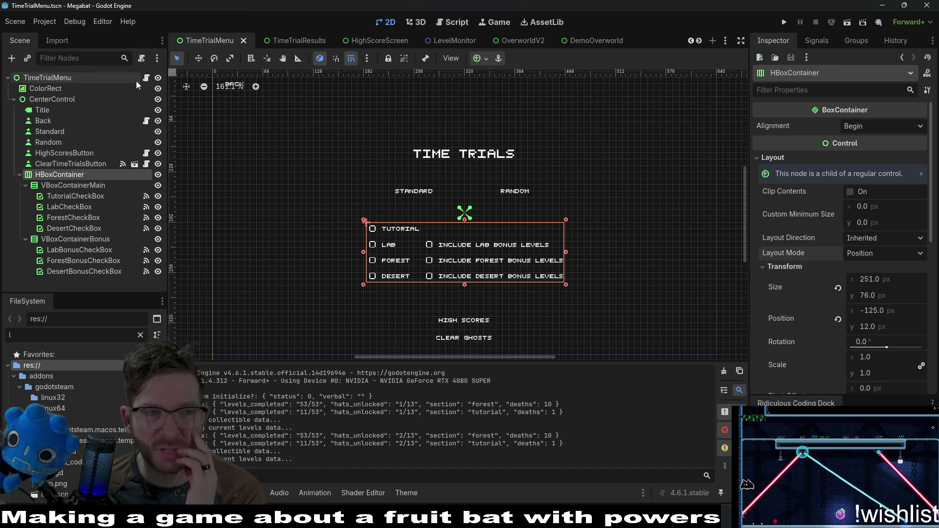
- Select the Back node and inspect its Reference Path value in the Inspector
drag(286, 169, 292, 192)
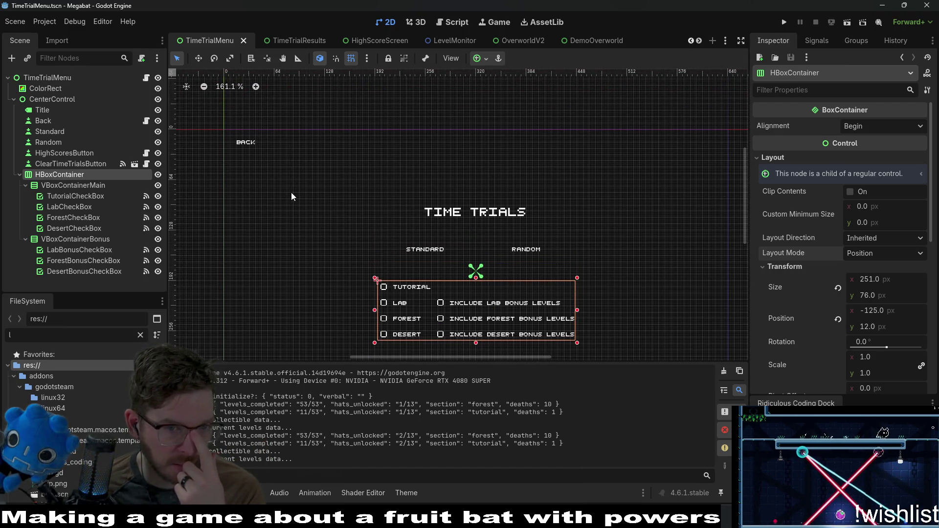
click(40, 124)
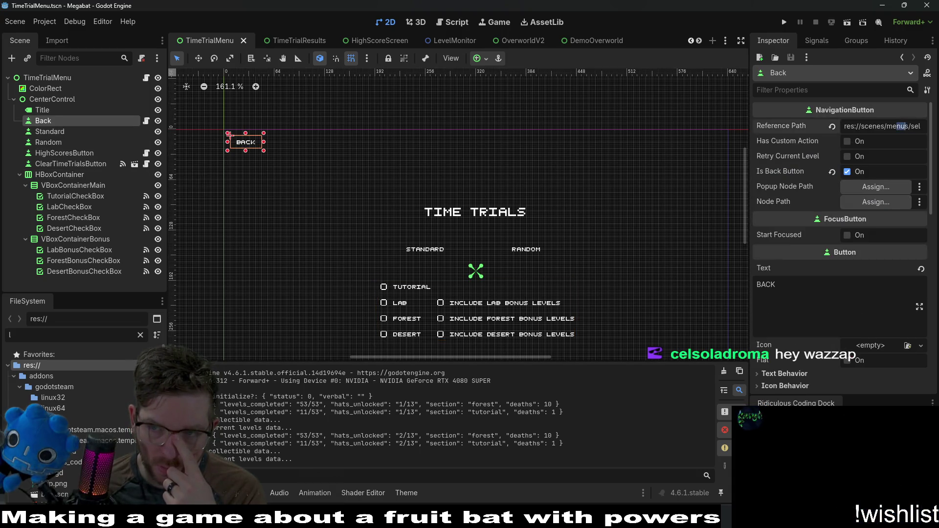
triple_click(879, 128)
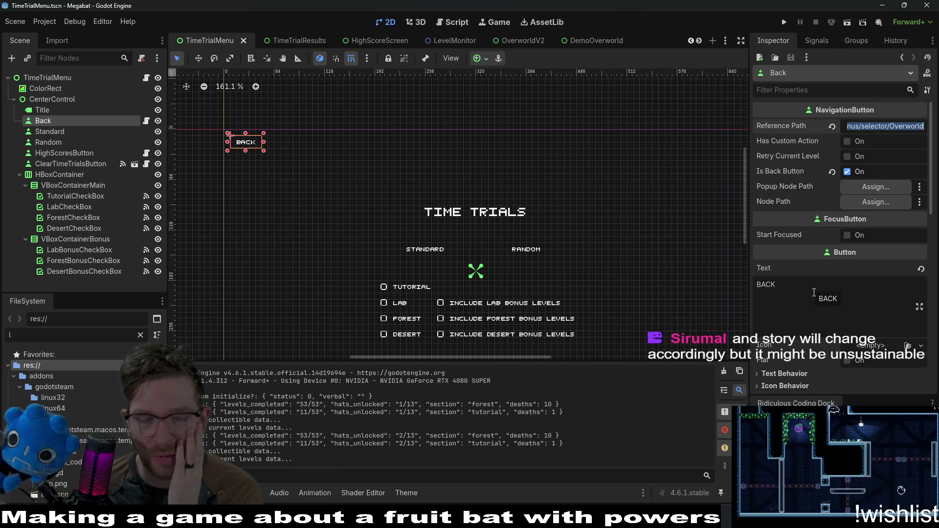
- Nudge the BACK button two steps right and down with the Move tool, then clear the file filter
scroll(286, 176, up, 5)
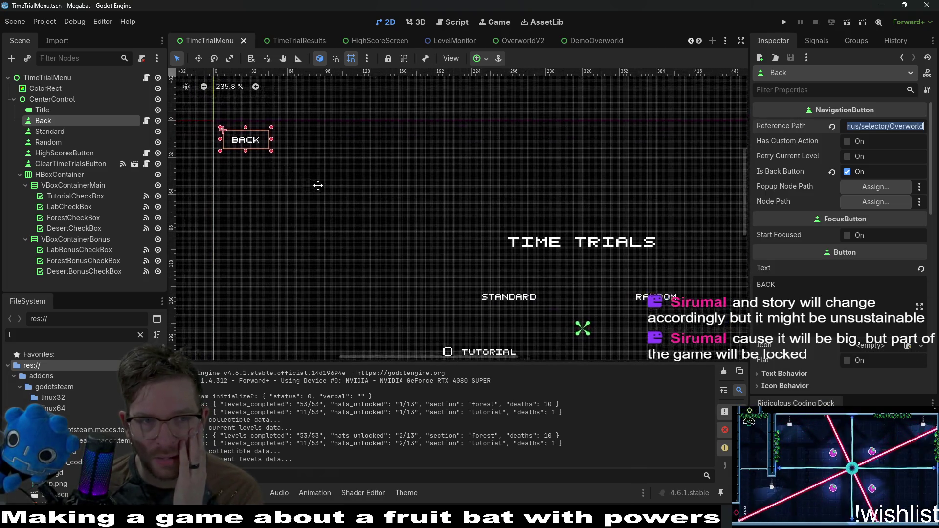
scroll(313, 181, up, 2)
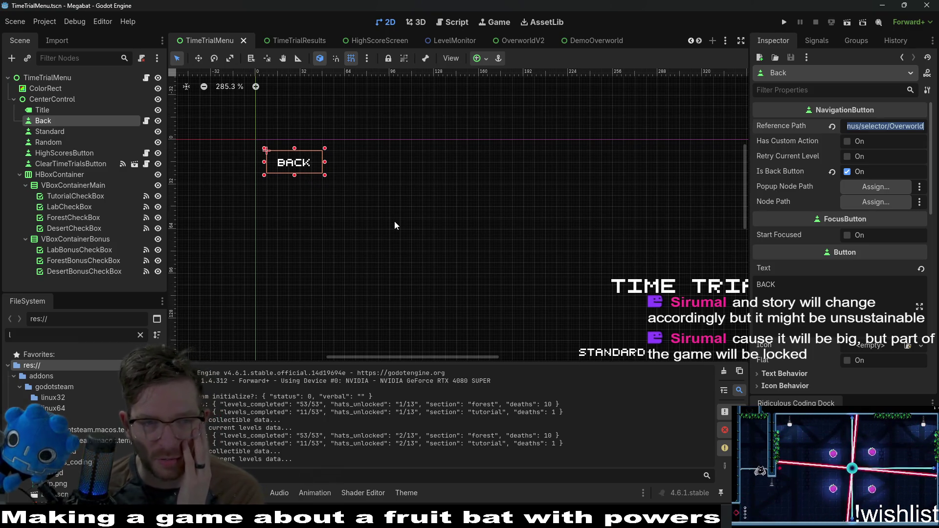
click(47, 132)
click(294, 162)
key(w)
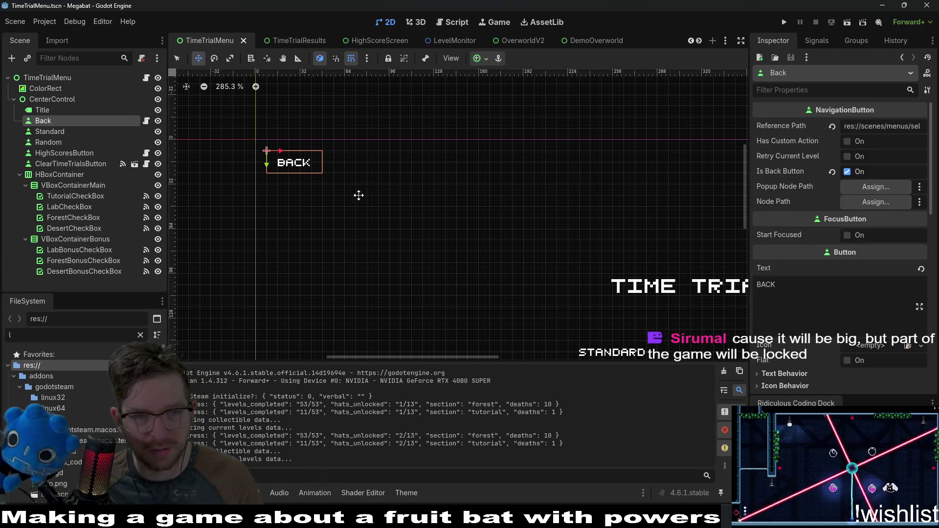
key(Right)
key(Right)
key(Right)
key(Down)
key(Down)
key(Down)
key(Right)
key(Right)
key(Right)
key(Down)
key(Down)
key(Down)
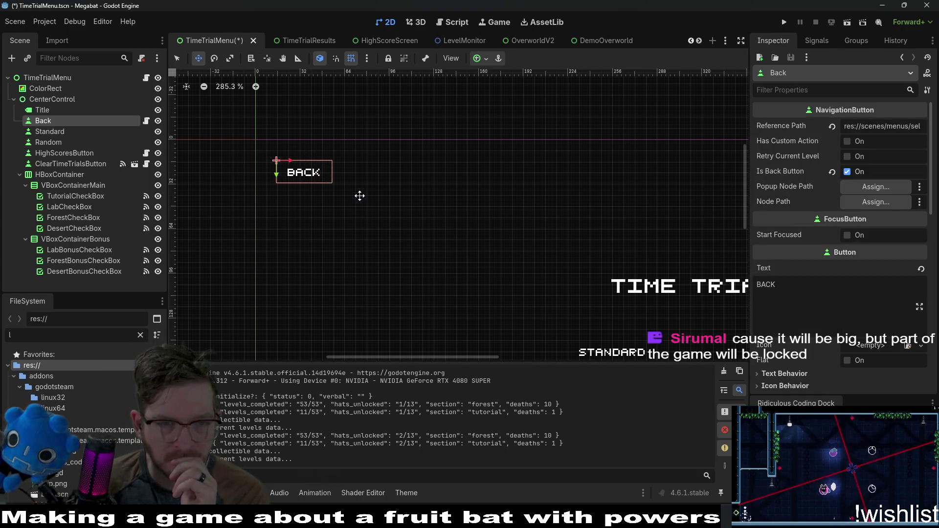
scroll(359, 196, up, 5)
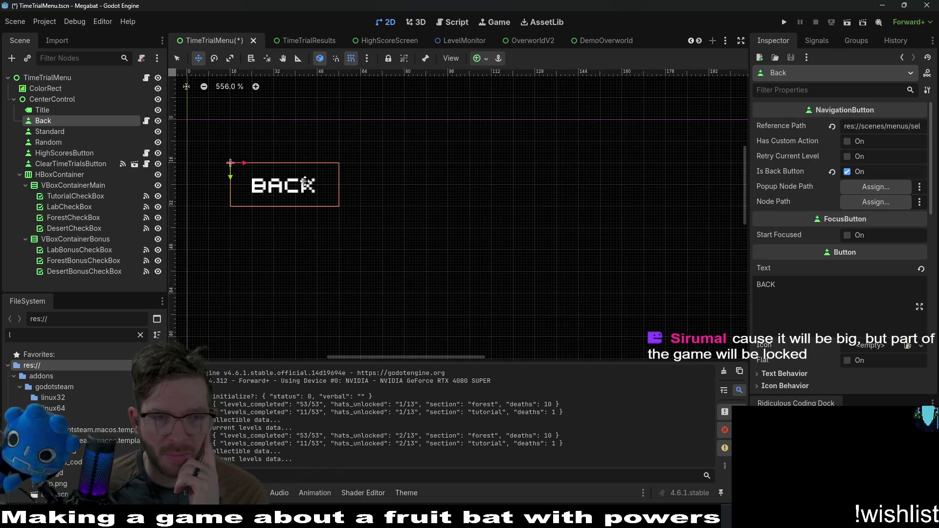
drag(490, 157, 455, 181)
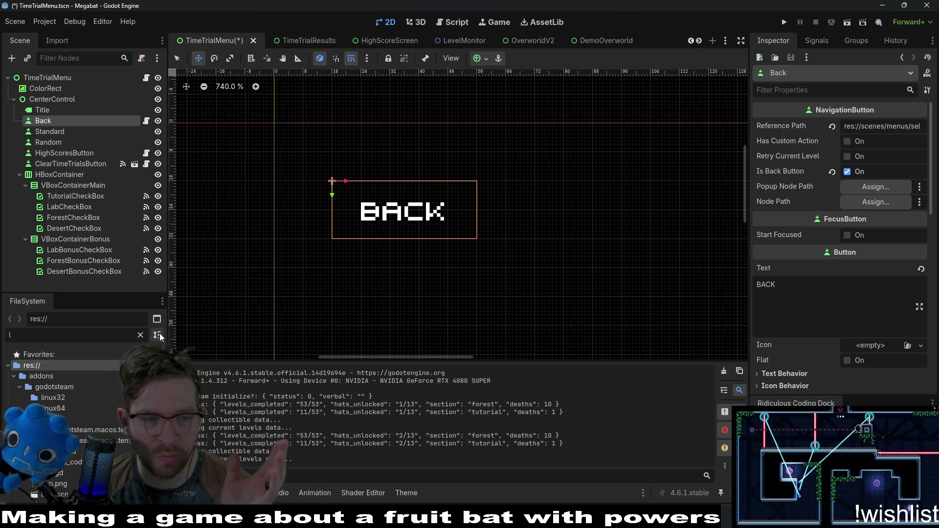
click(140, 335)
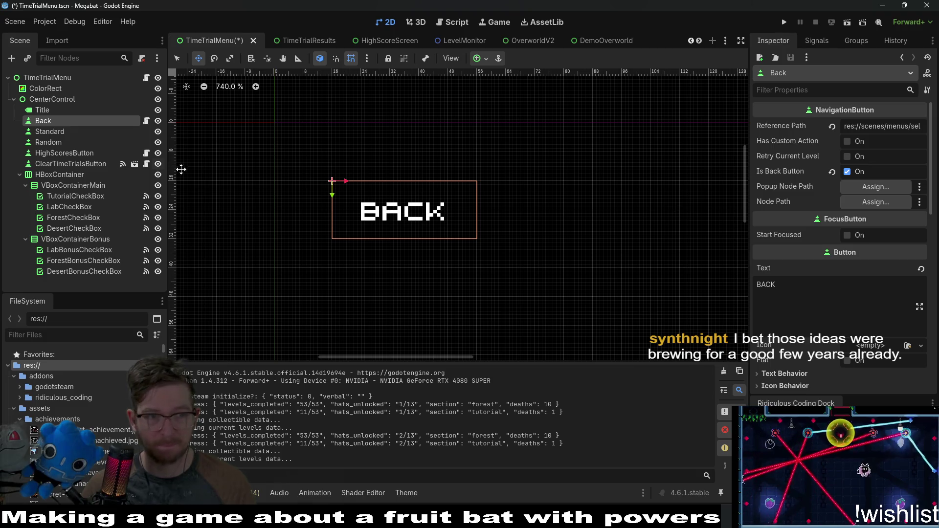
- Open the TimeTrialMenu.gd script from the Scene dock
click(147, 78)
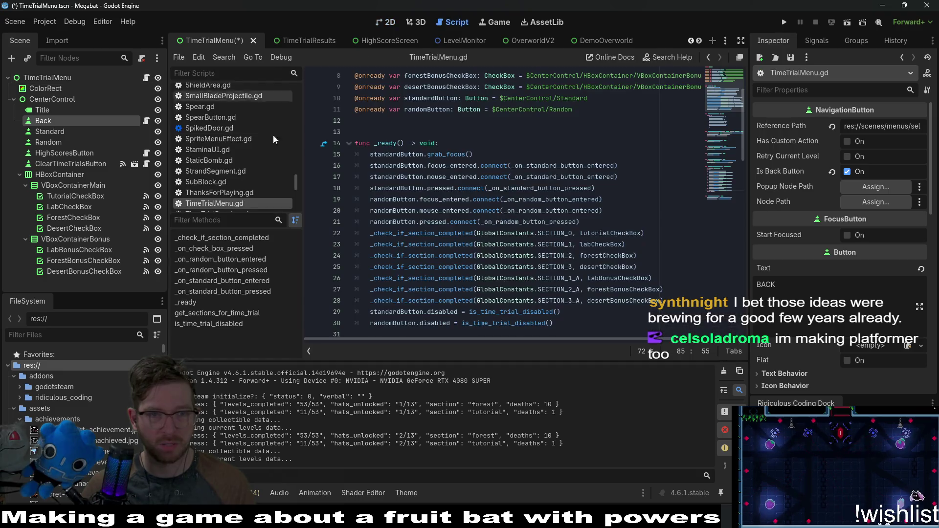
scroll(435, 204, down, 3)
scroll(496, 217, up, 5)
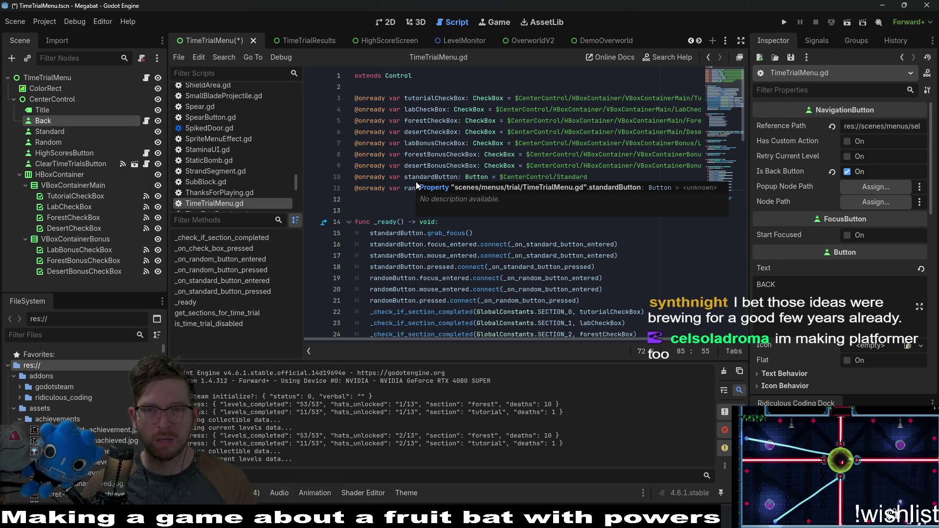
click(149, 119)
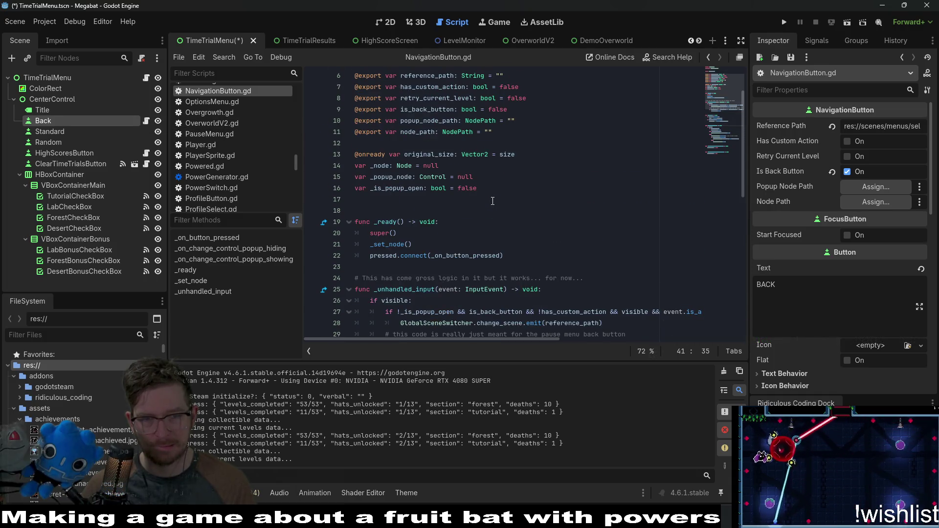
ctrl+click(383, 234)
scroll(412, 216, up, 3)
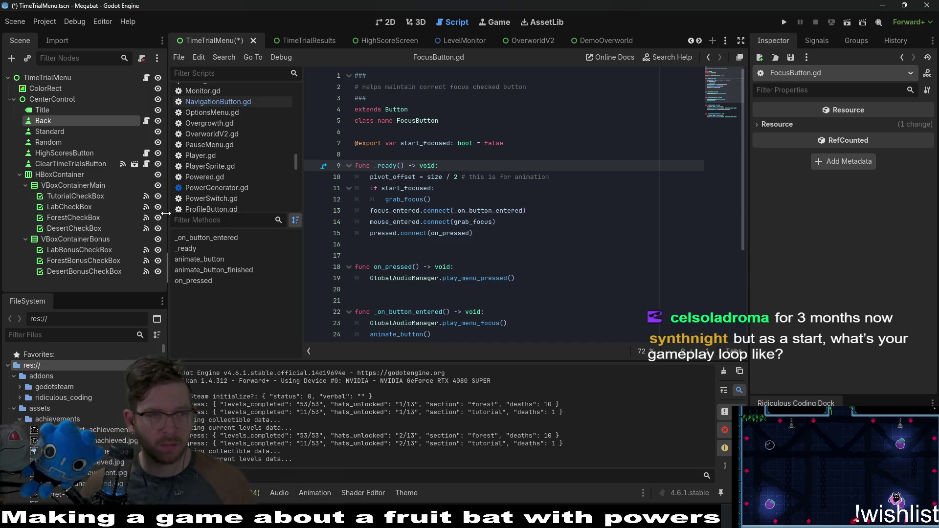
click(63, 124)
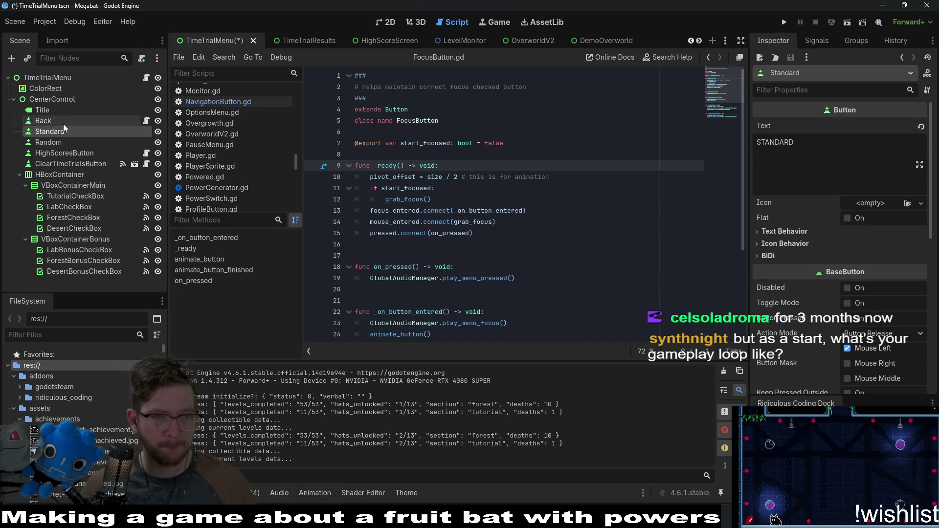
click(146, 122)
scroll(474, 173, up, 2)
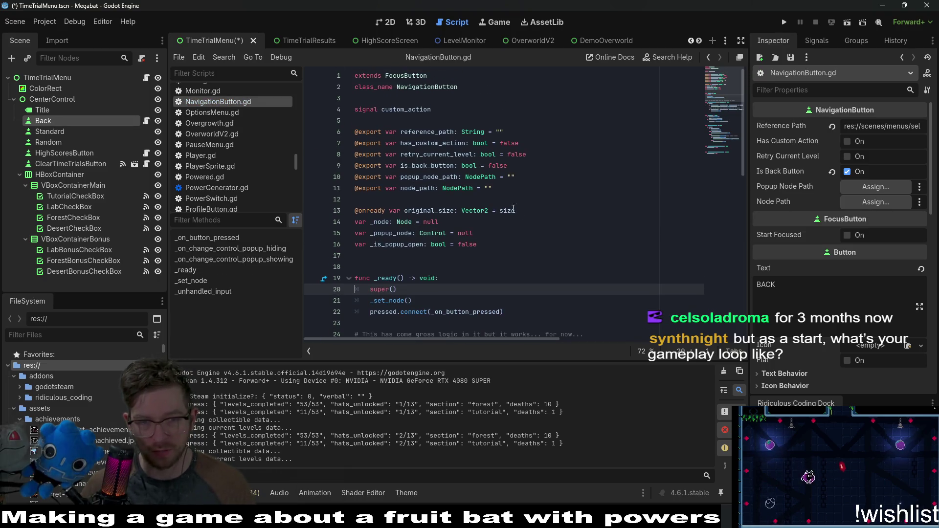
click(513, 132)
key(Return)
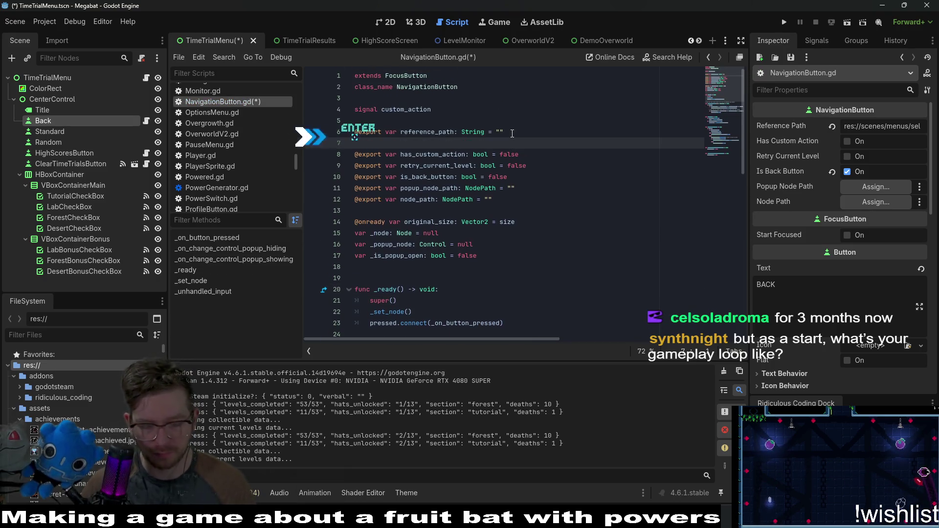
text(@export var )
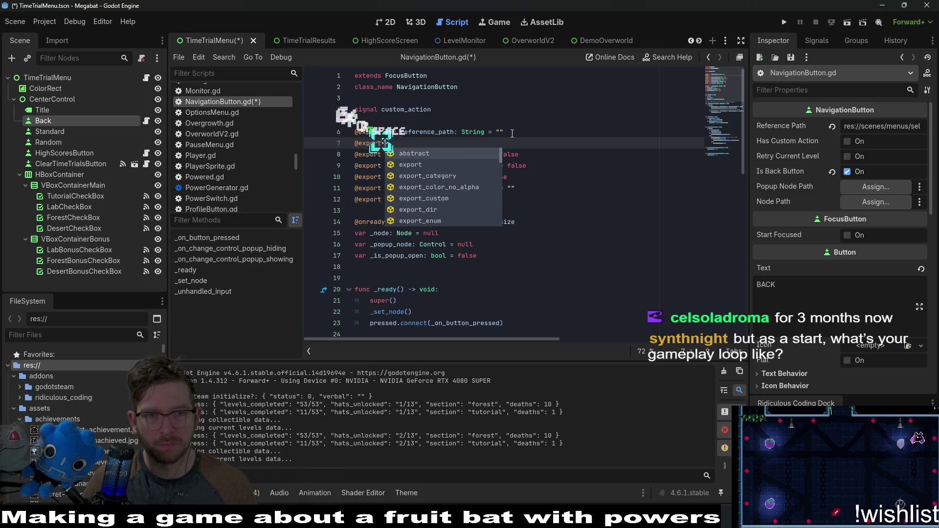
text(demo_ref)
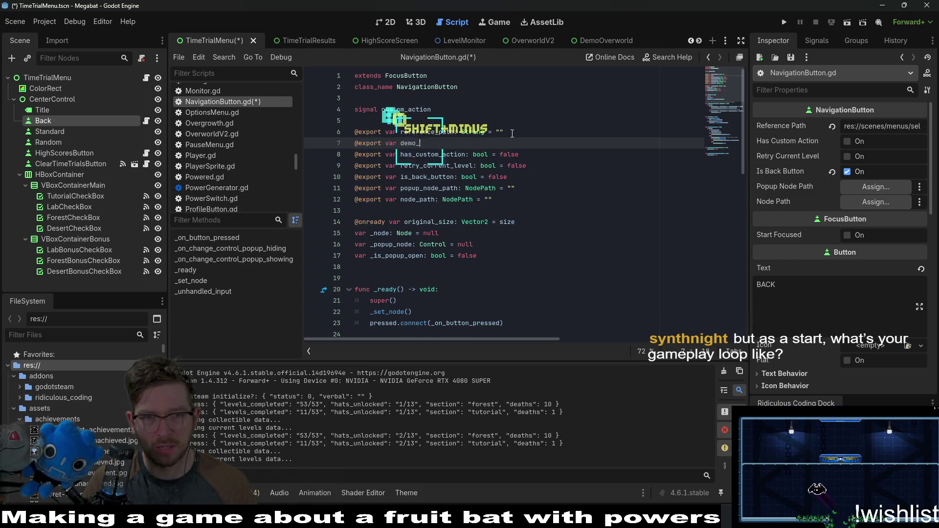
text(erence_path: S)
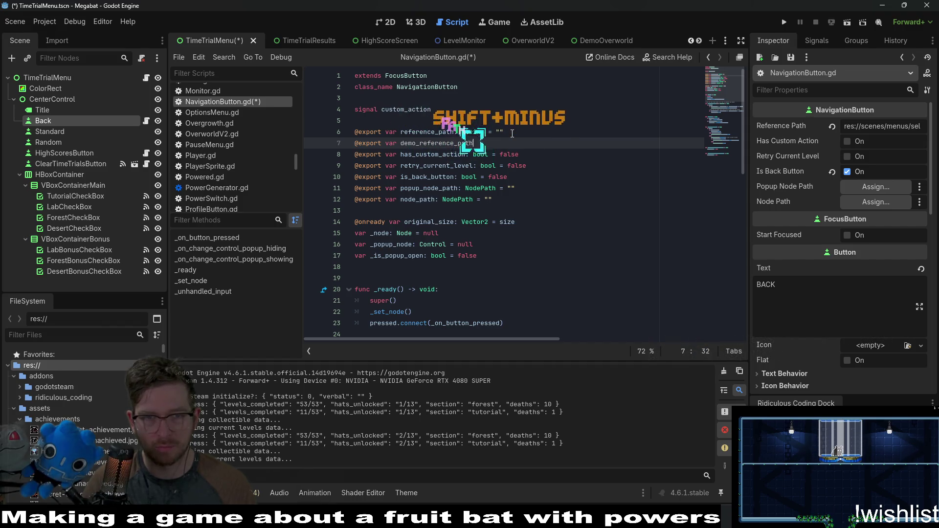
text(tring = "")
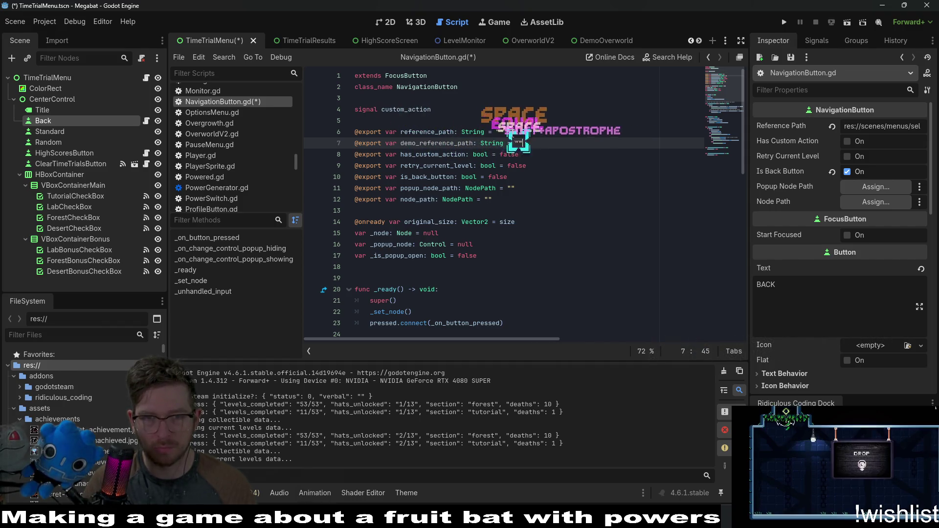
- Finish the demo_reference_path export and set the Back button's value to res://scenes/menus/selector/DemoOverworld.tscn
double_click(427, 144)
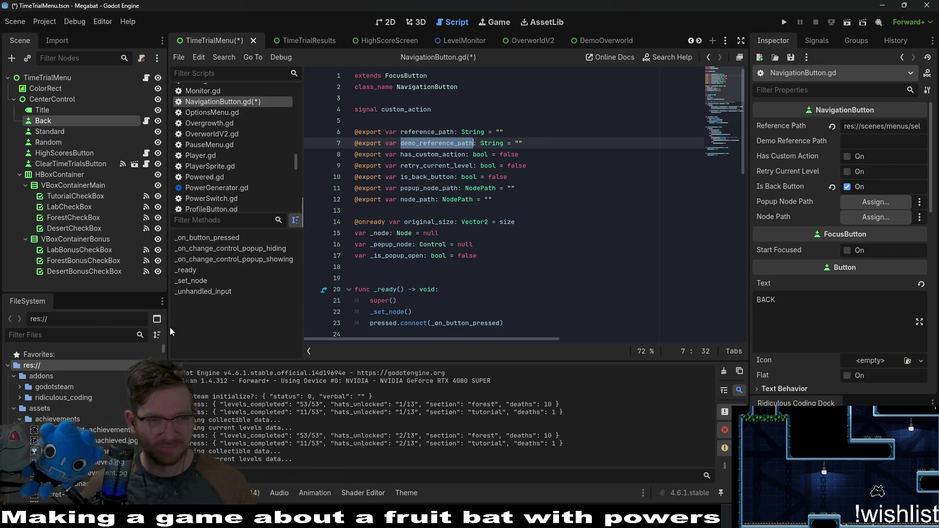
text(demo)
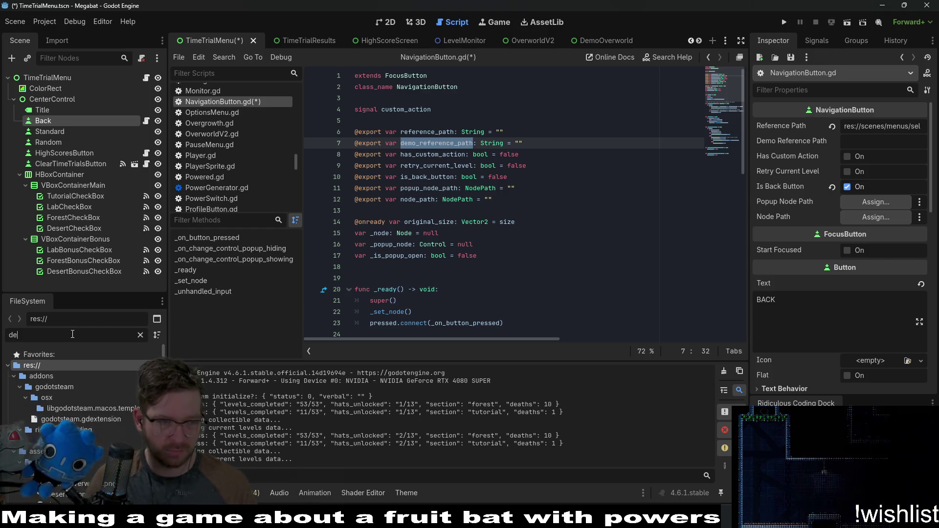
text(o)
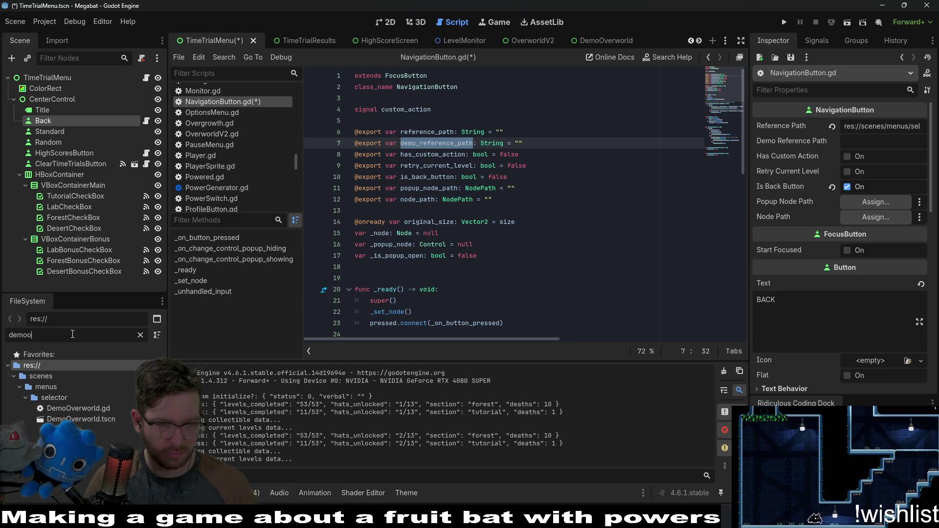
right_click(93, 419)
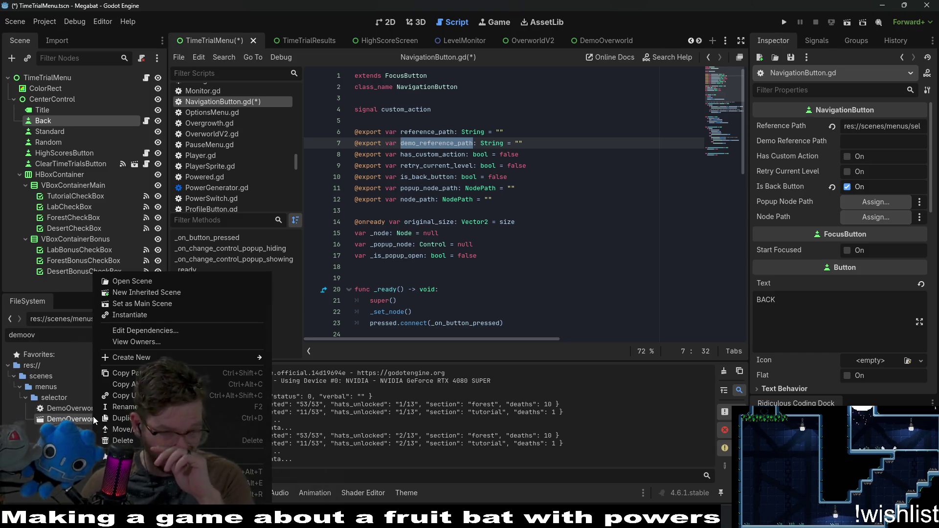
key(Escape)
click(861, 142)
text(res://scenes/menus/selector/DemoOverworld.tscn)
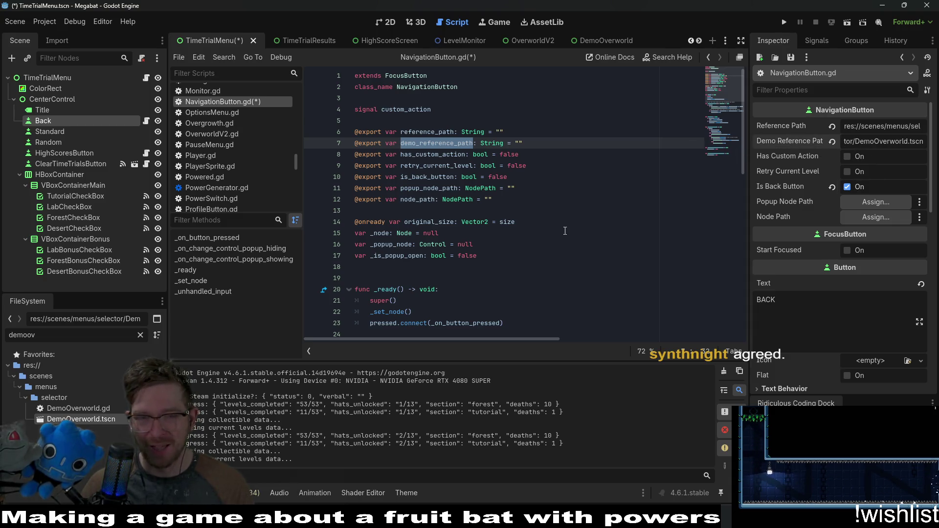
click(503, 199)
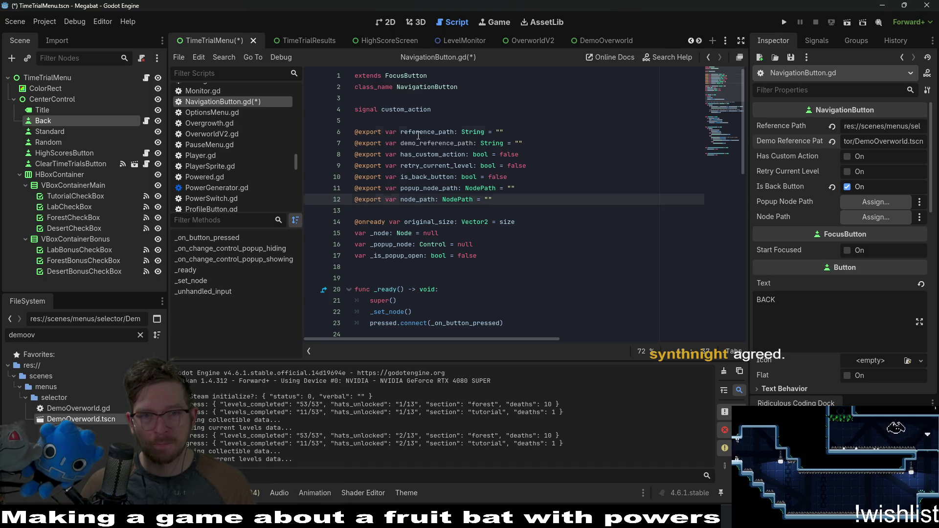
- Search NavigationButton.gd for reference_path, stepping through matches in the back-input and press handlers
double_click(419, 133)
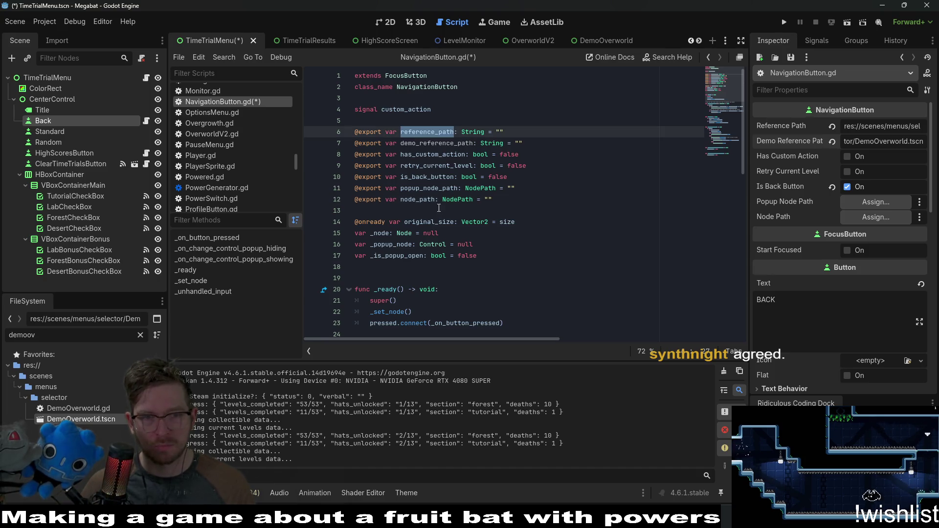
scroll(439, 208, down, 2)
scroll(562, 238, down, 2)
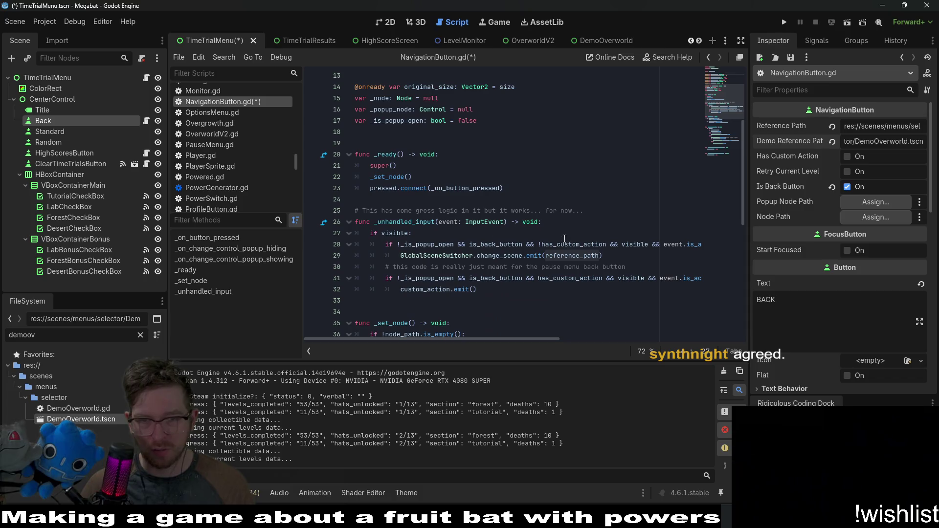
double_click(574, 256)
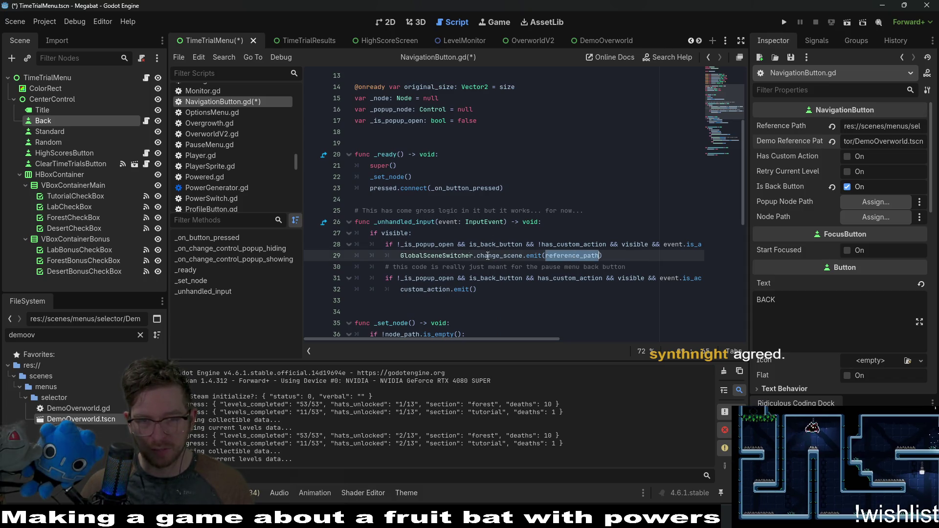
scroll(581, 260, down, 2)
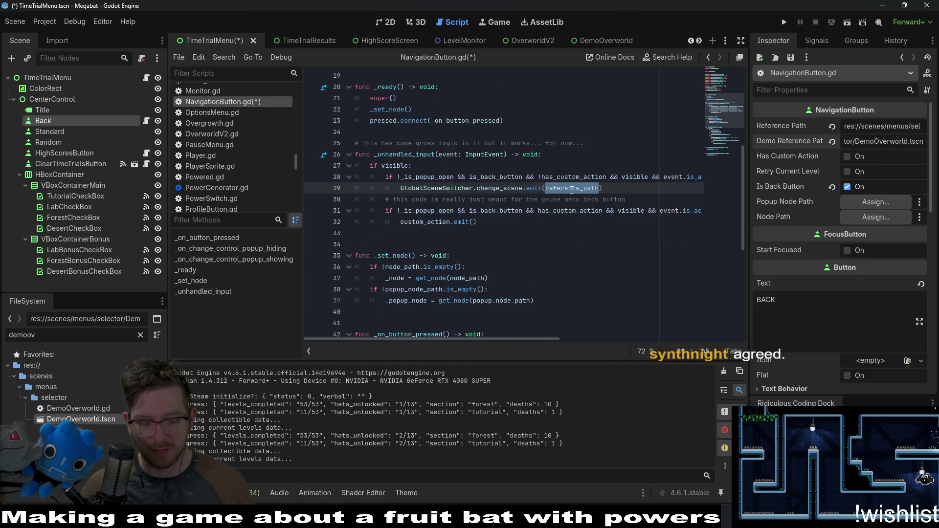
key(ctrl+f)
key(Return)
key(Return)
key(Return)
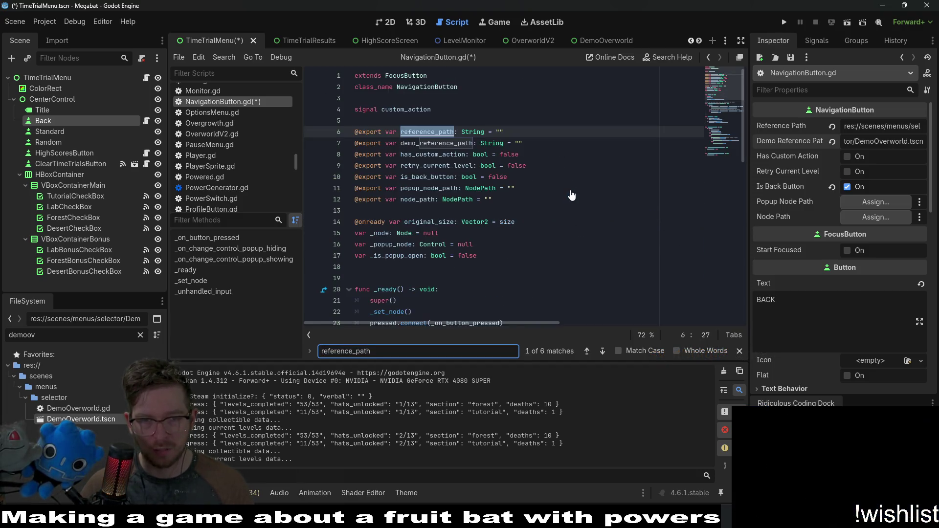
key(Return)
key(Return)
key(Return)
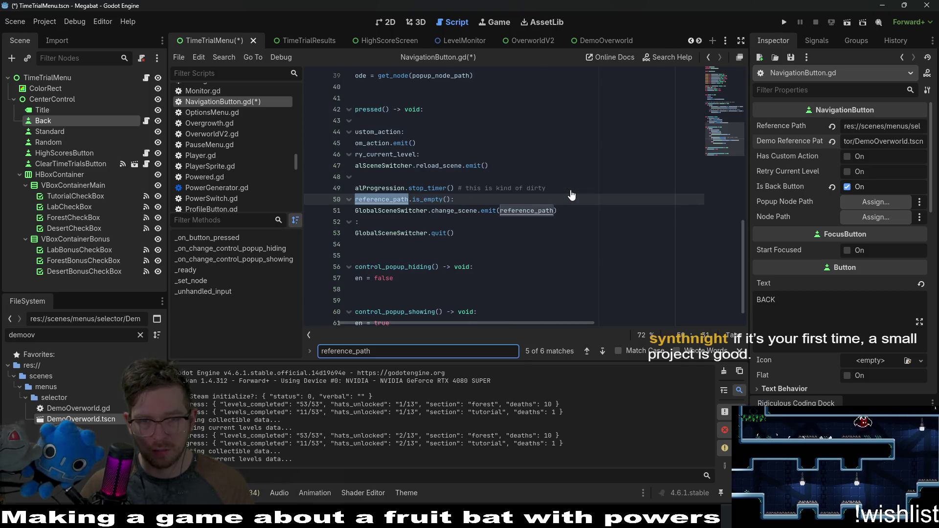
click(570, 229)
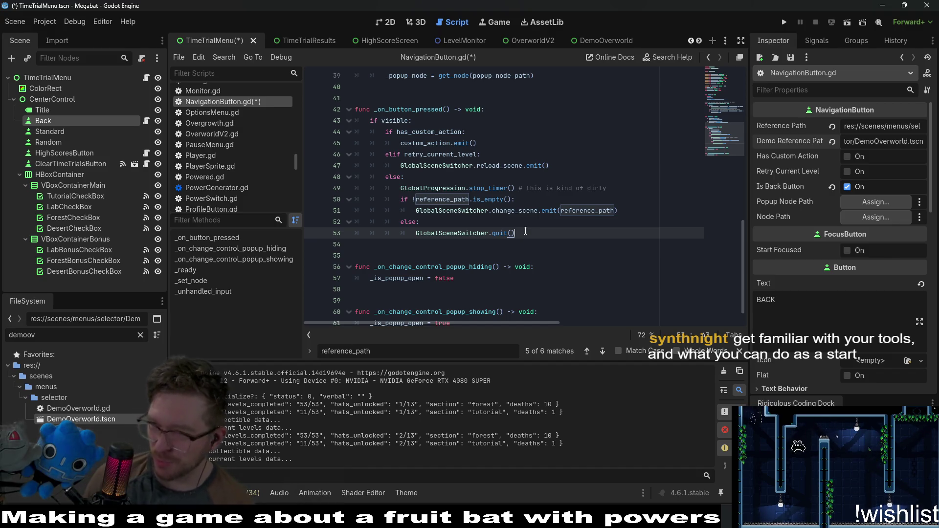
- Review the retry_current_level and reference_path empty checks, leaving the caret after _is_popup_open
mouse_move(502, 191)
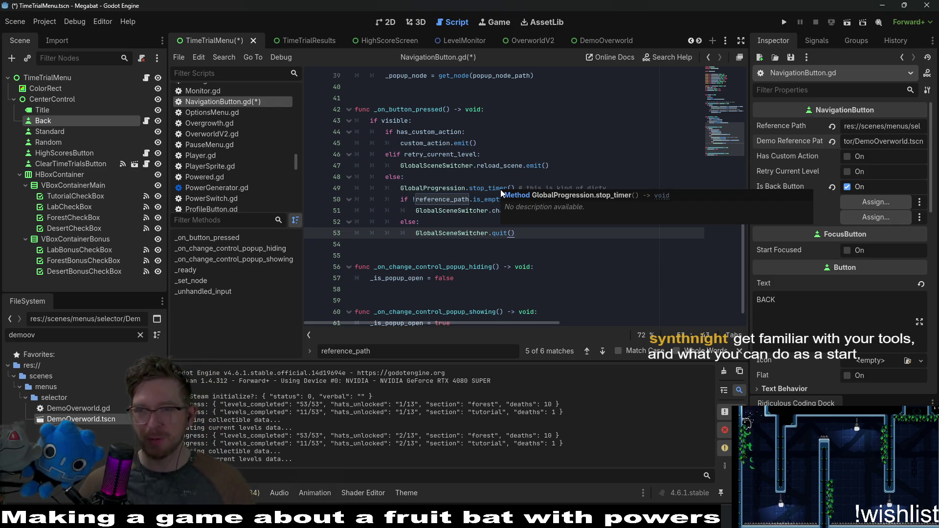
click(509, 164)
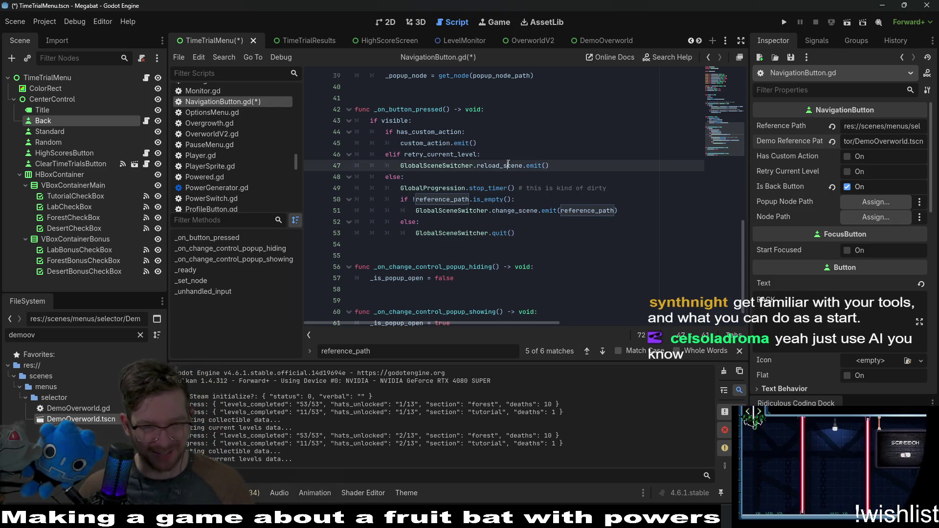
click(518, 159)
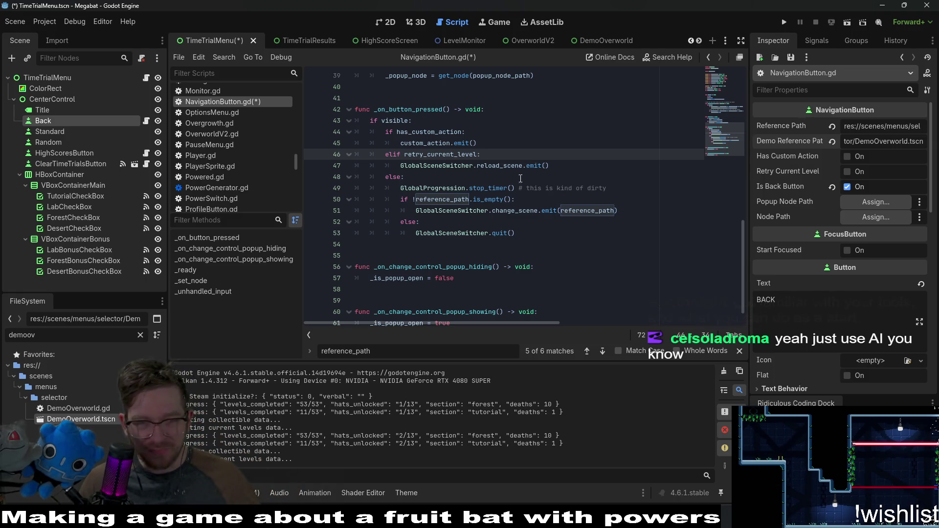
scroll(512, 197, up, 1)
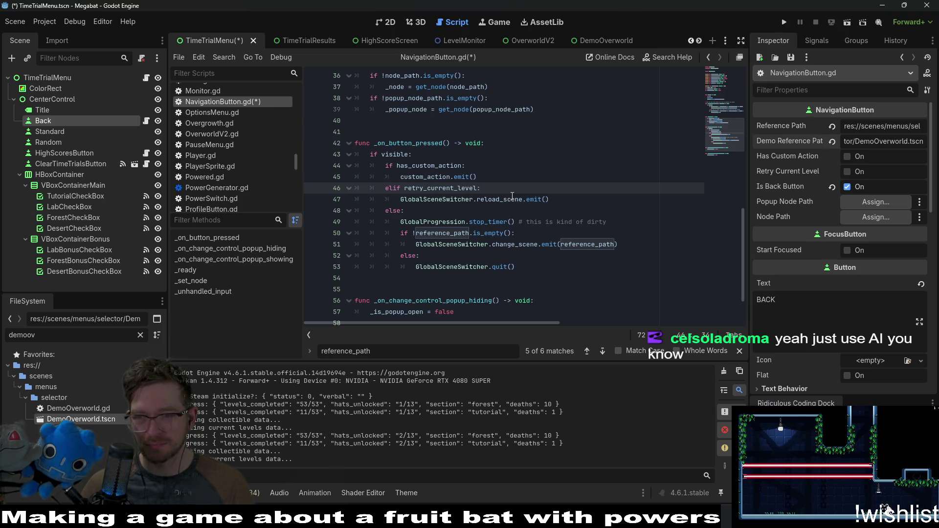
click(527, 238)
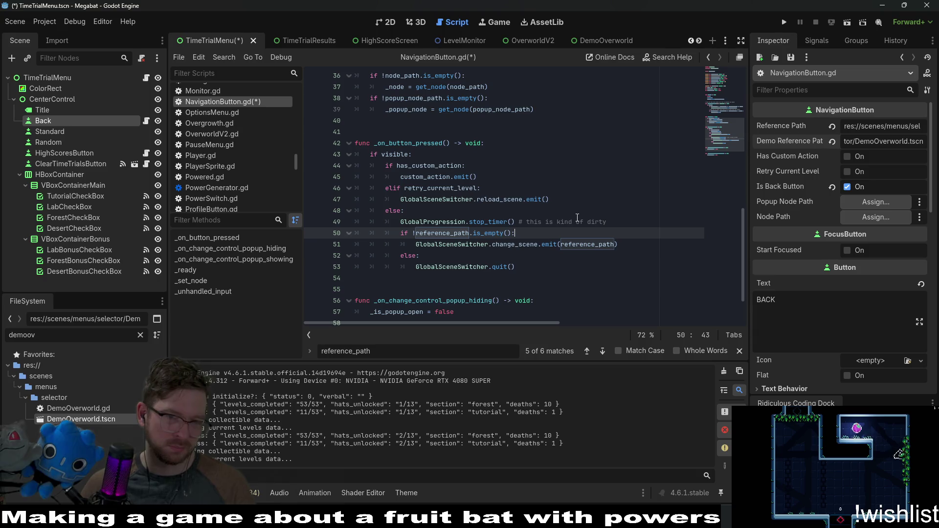
scroll(578, 218, up, 7)
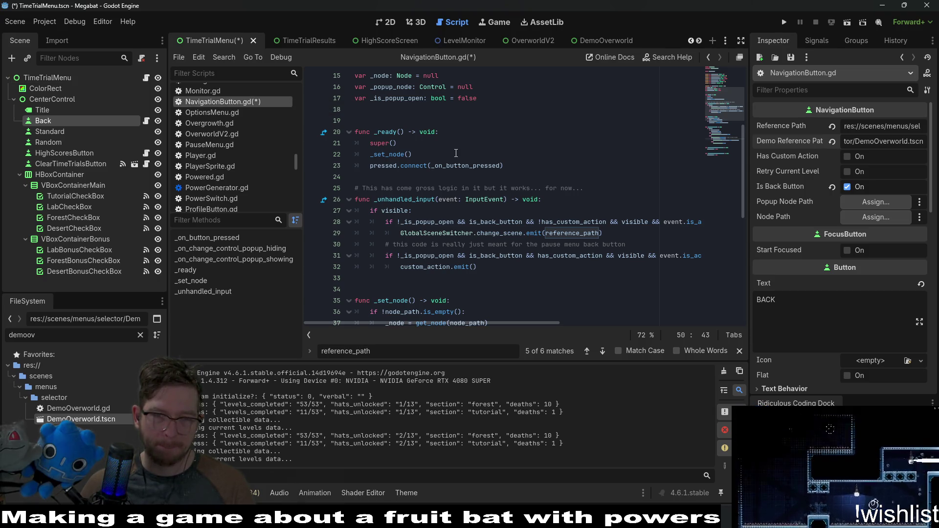
scroll(457, 153, up, 3)
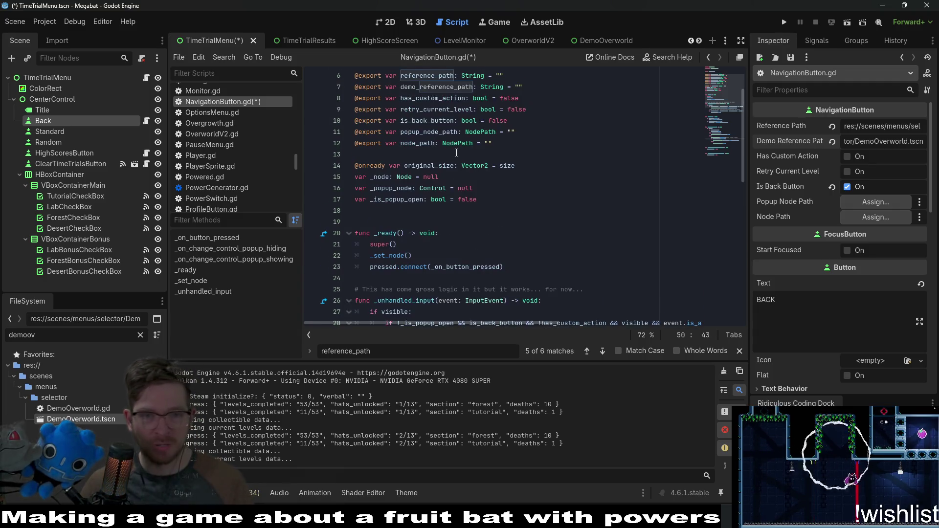
scroll(469, 161, down, 1)
click(500, 168)
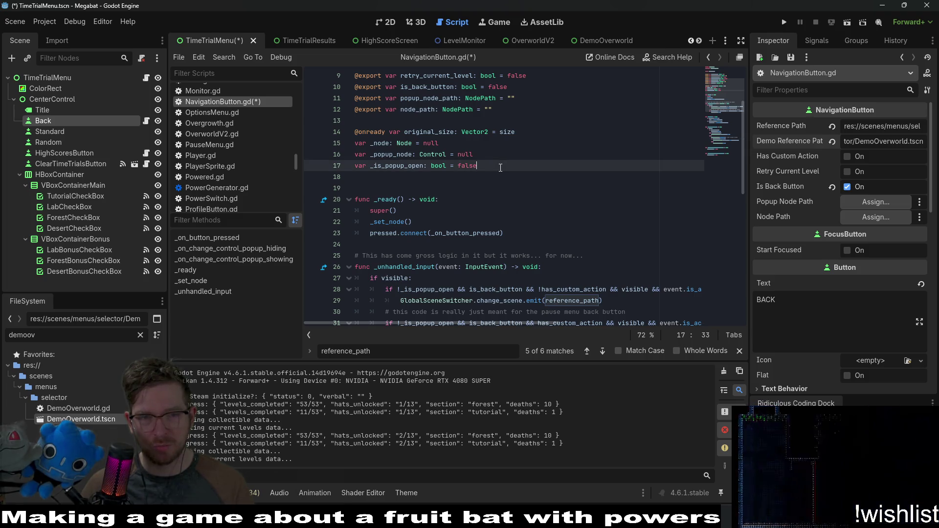
- Declare var _reference_path: String = "" below the private variables and copy its name
key(Return)
text(var _)
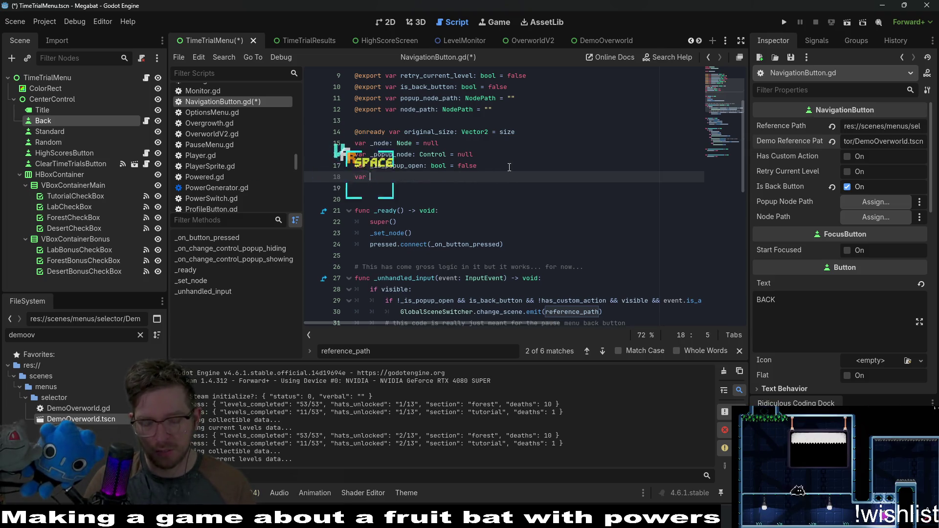
text(reference)
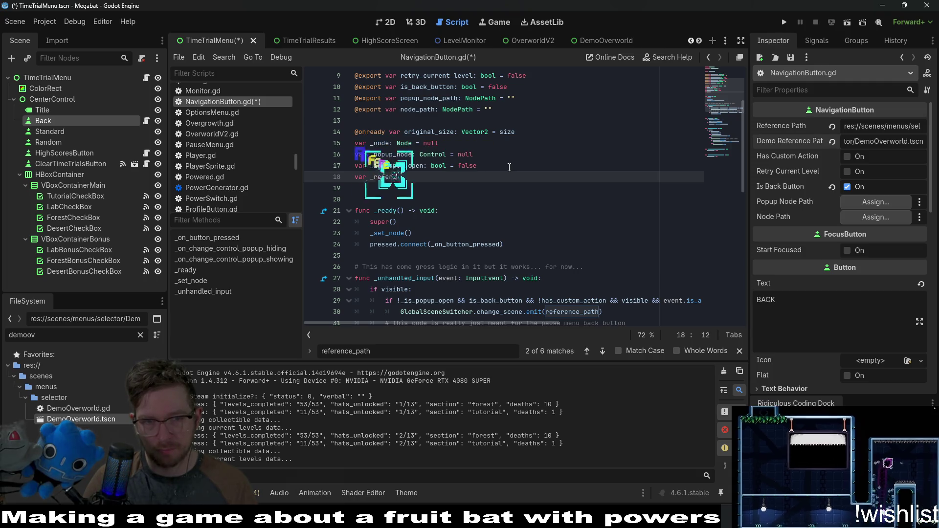
text(_path: St)
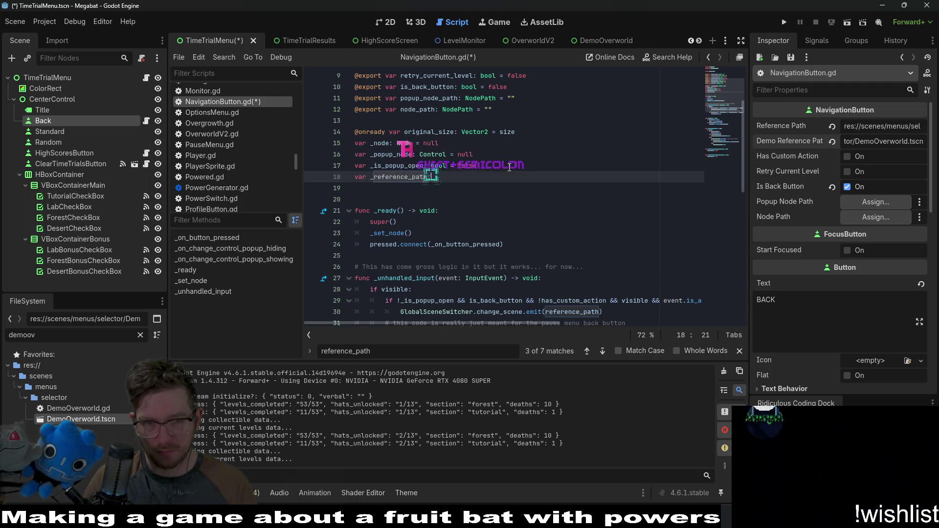
text(ring = "")
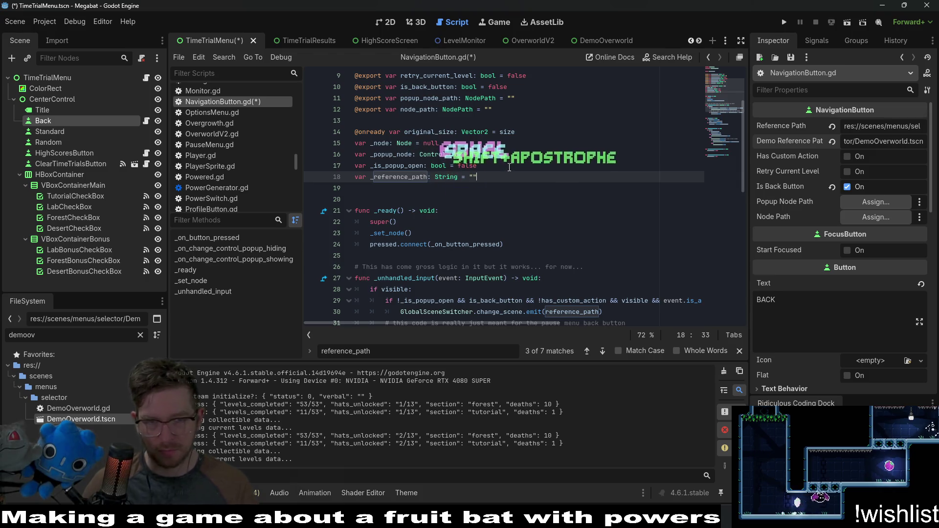
scroll(538, 205, down, 3)
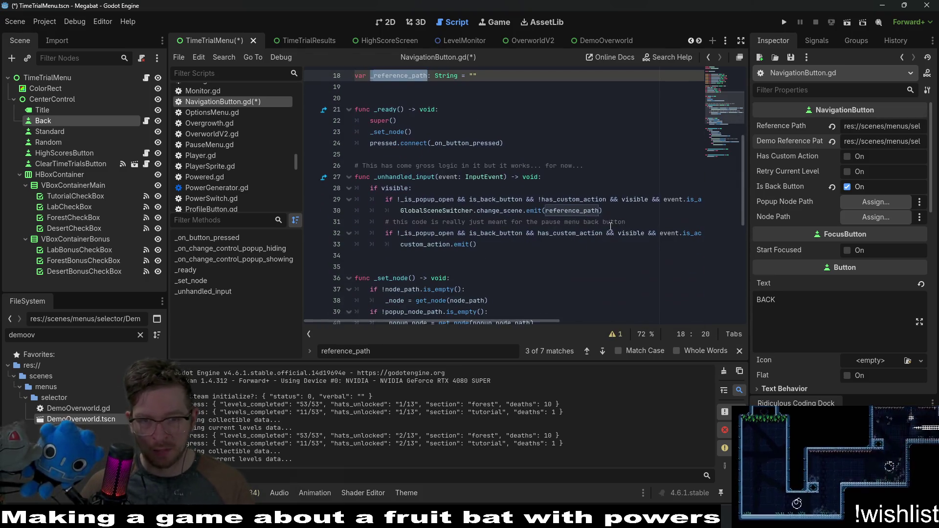
click(585, 211)
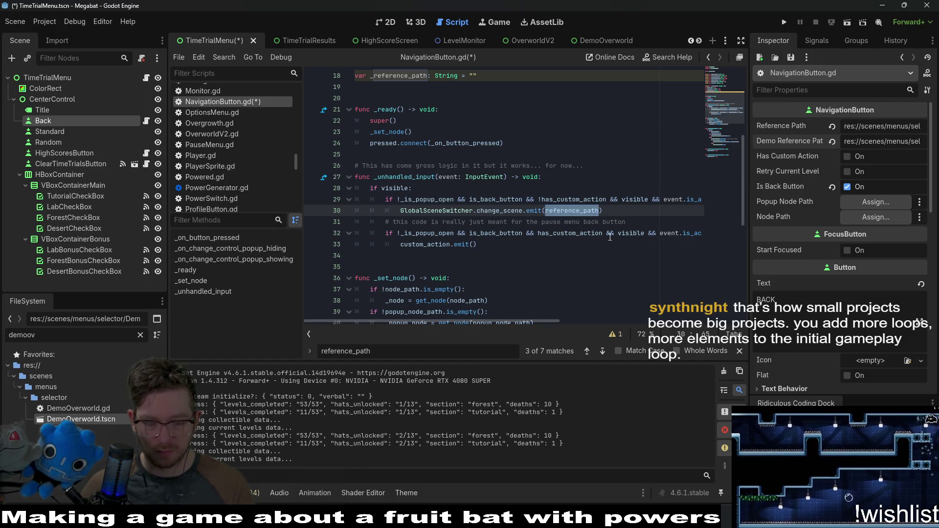
scroll(394, 145, up, 2)
click(395, 144)
double_click(394, 144)
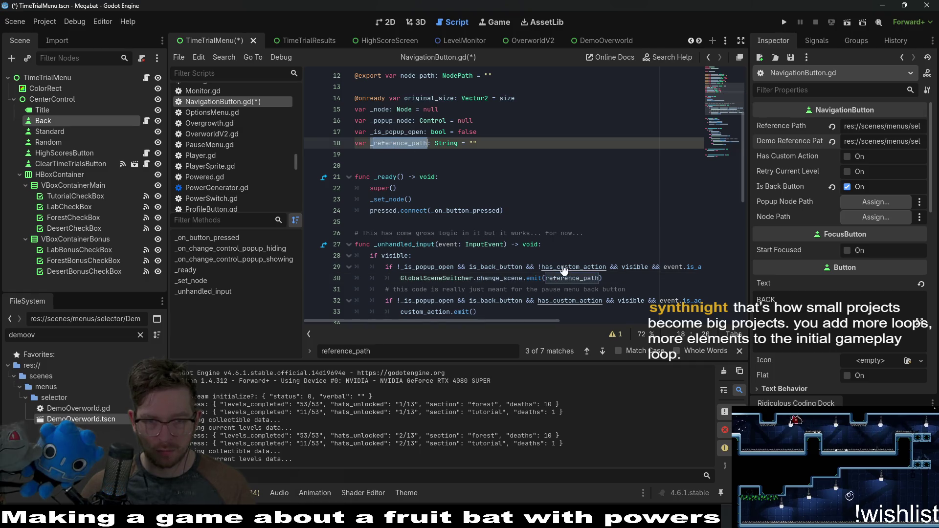
key(ctrl+c)
- Replace reference_path with _reference_path in line 30's scene change and line 52's emit
double_click(578, 278)
key(ctrl+v)
scroll(577, 274, down, 4)
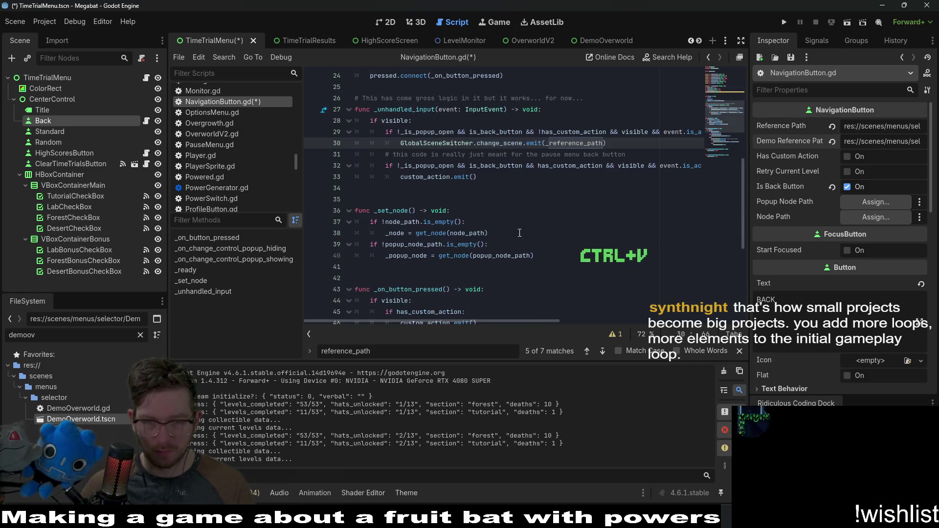
click(379, 352)
key(Return)
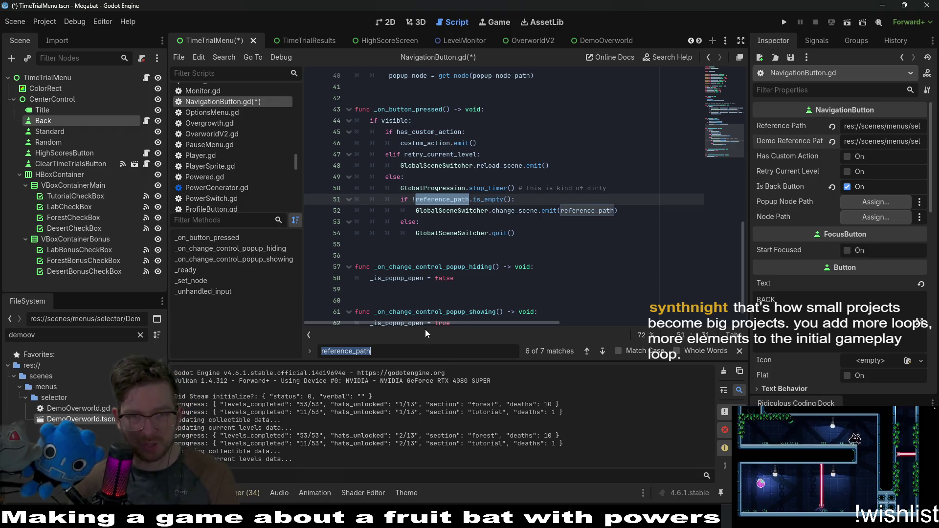
double_click(443, 200)
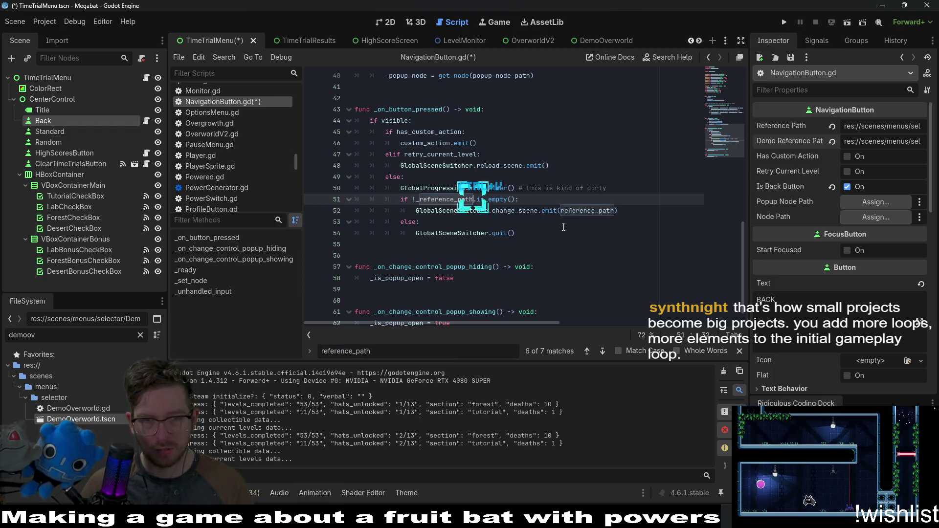
click(579, 217)
double_click(577, 211)
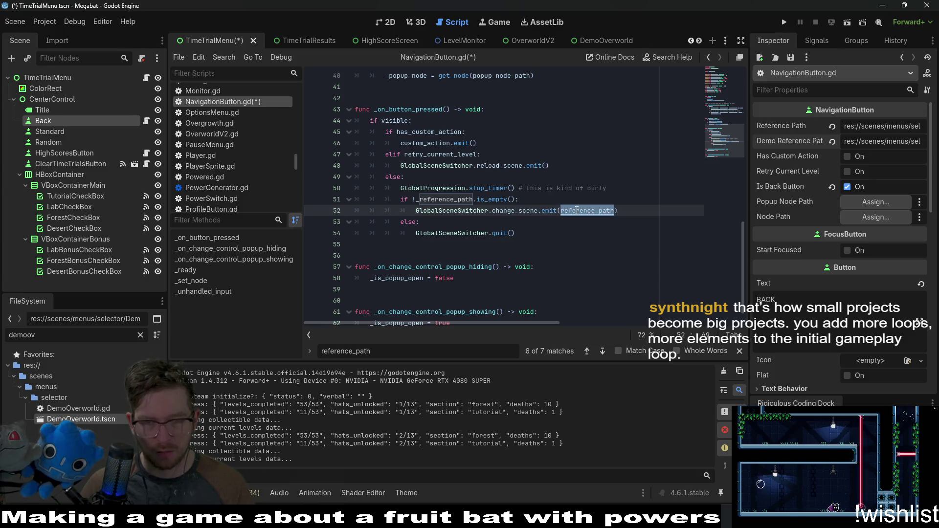
key(ctrl+v)
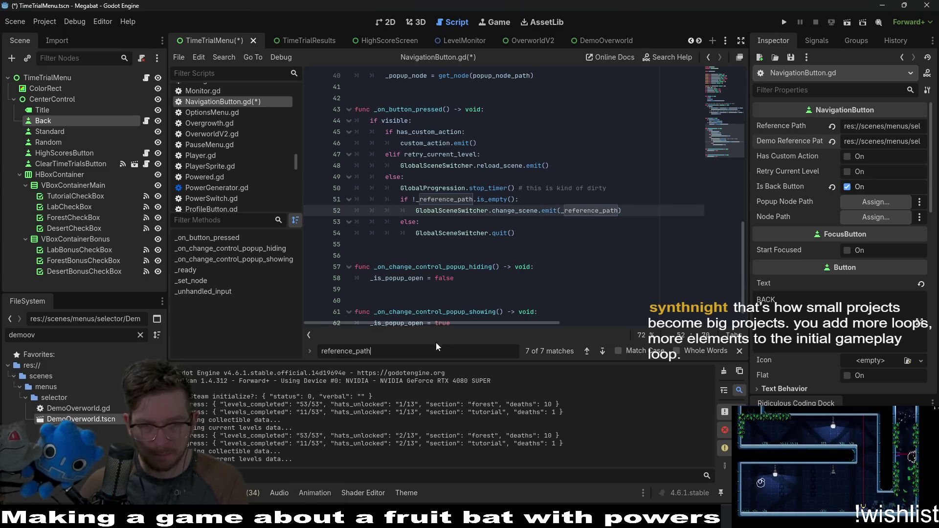
- Switch line 29's check to _reference_path and review the remaining reference_path matches
key(Return)
key(Return)
key(Return)
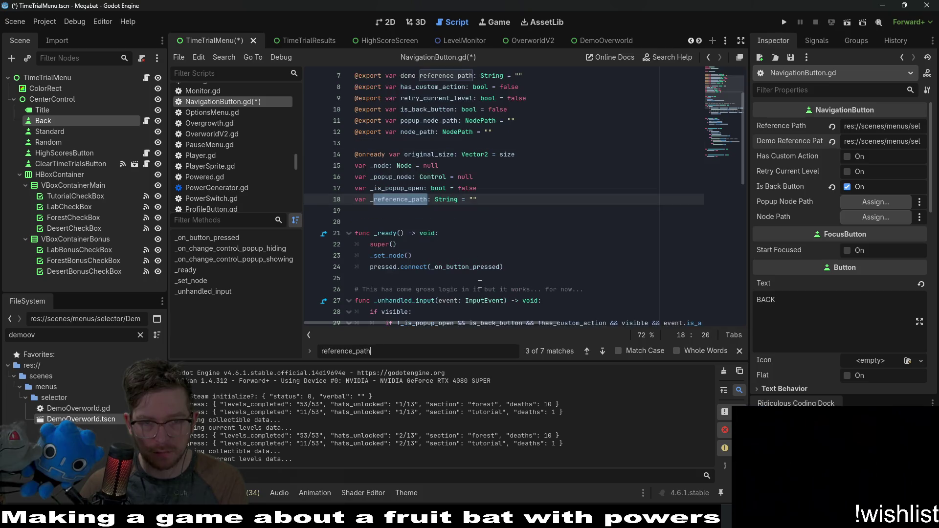
key(Return)
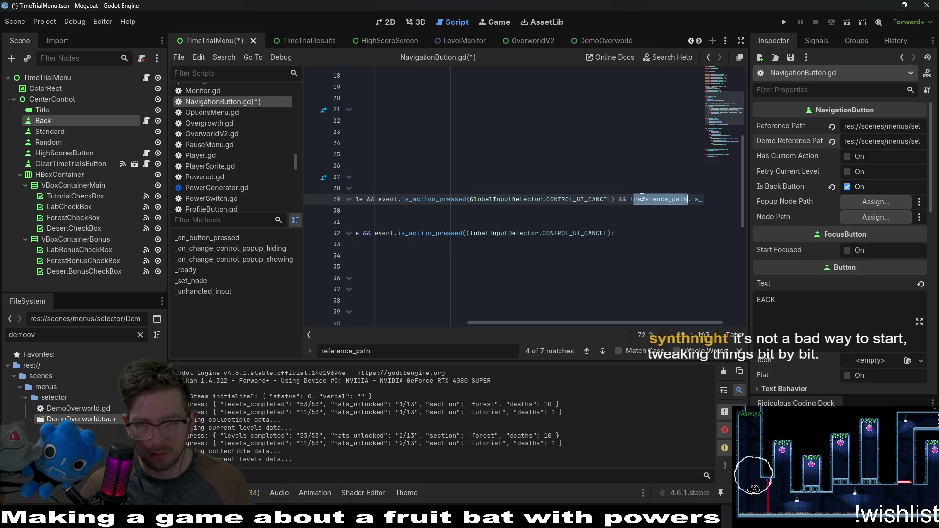
key(ctrl+v)
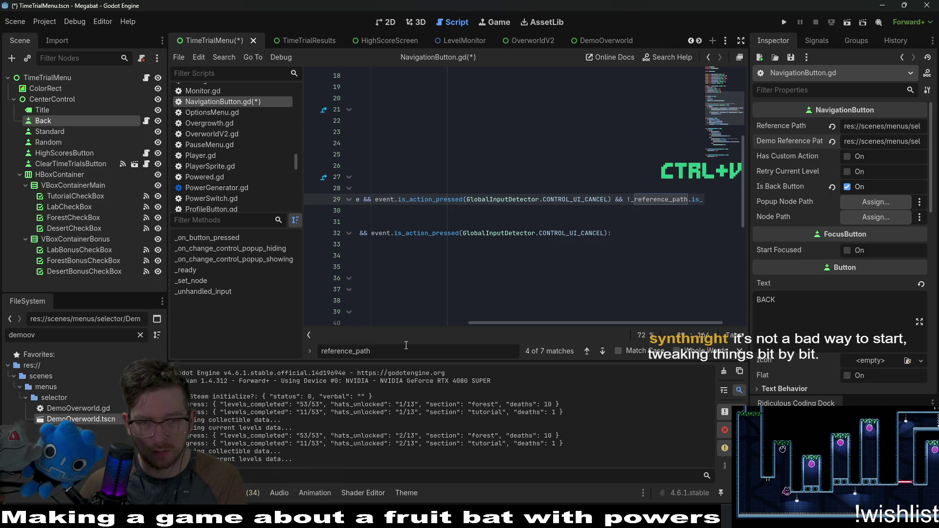
key(Return)
triple_click(345, 234)
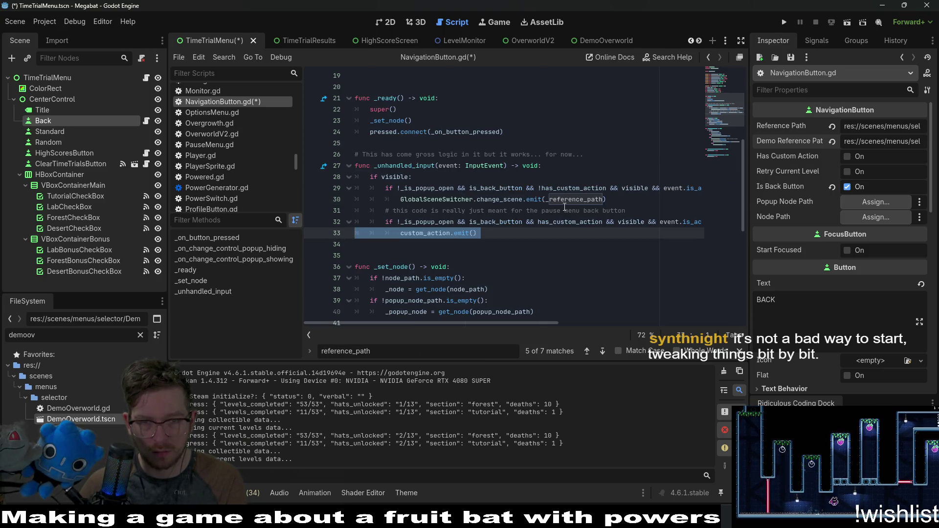
click(415, 350)
key(Return)
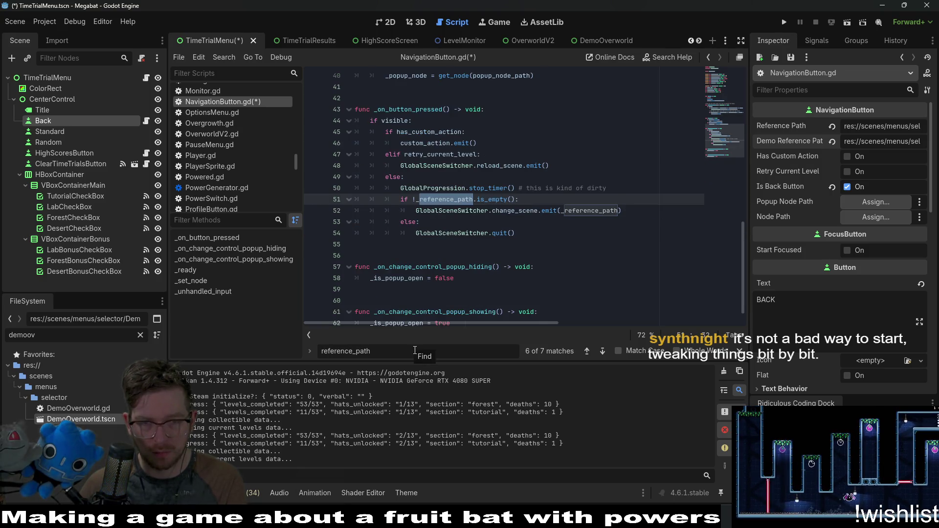
key(Return)
- Add '_reference_path = reference_path' after super() in _ready
scroll(461, 245, up, 10)
click(461, 255)
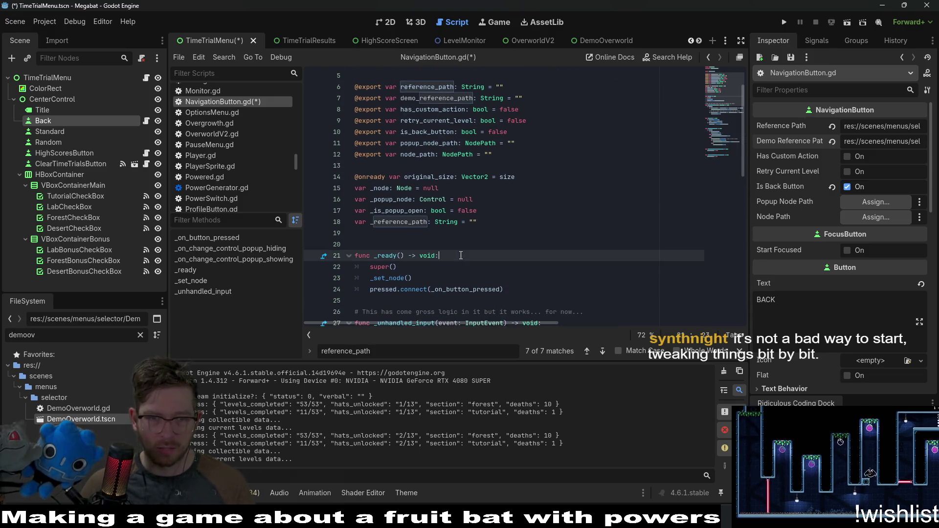
click(488, 263)
key(Return)
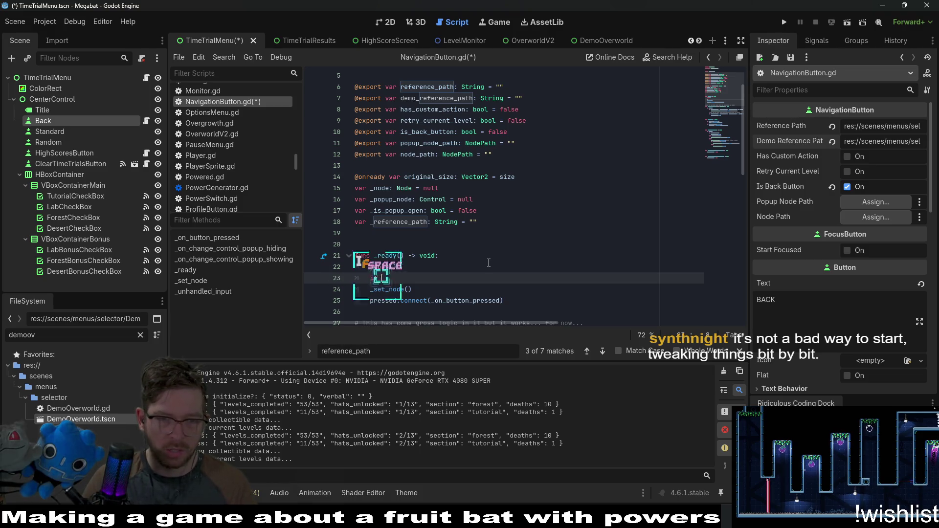
key(BackSpace)
key(BackSpace)
key(BackSpace)
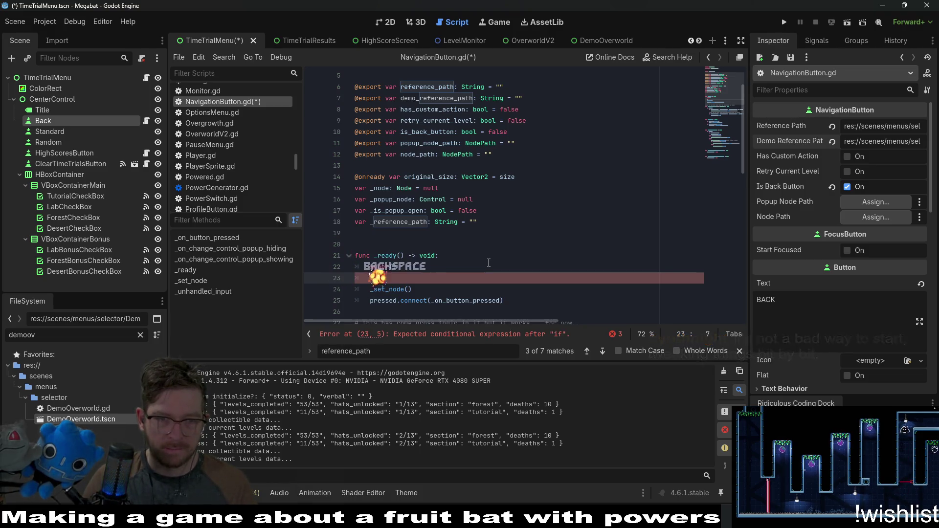
text(_refer)
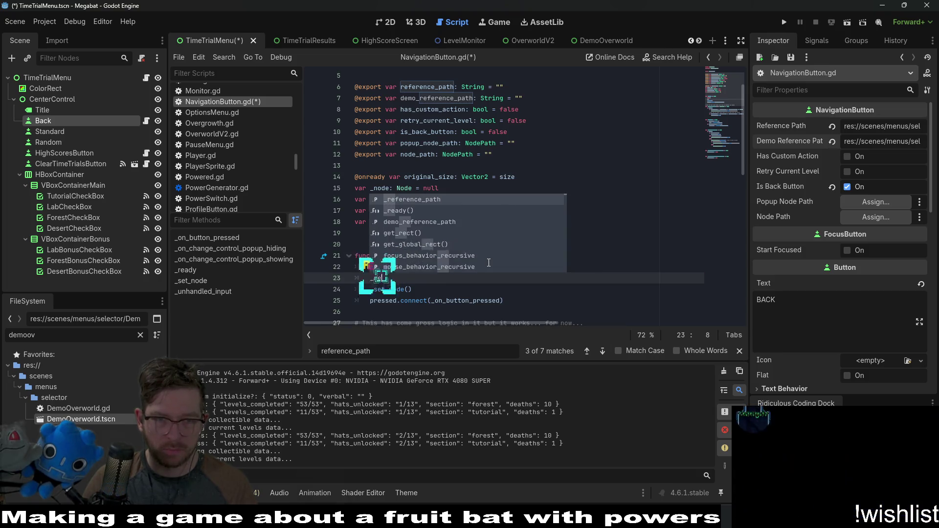
key(Return)
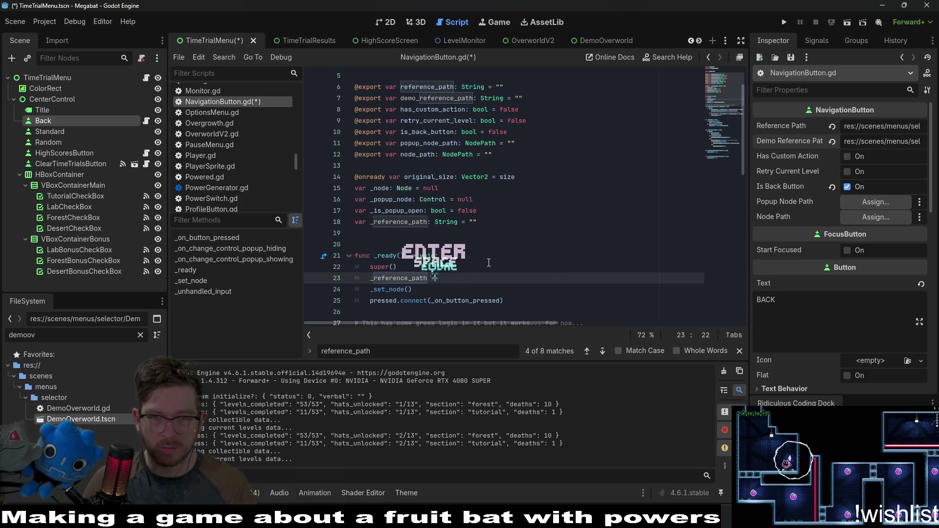
text(re)
key(Return)
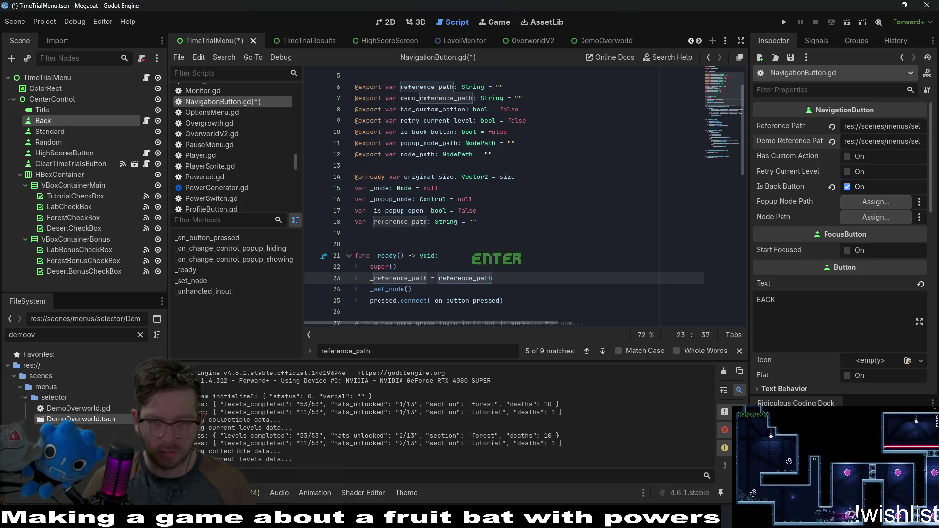
- Start a new _ready line with 'if OS.has_feature("demo") &&'
key(Return)
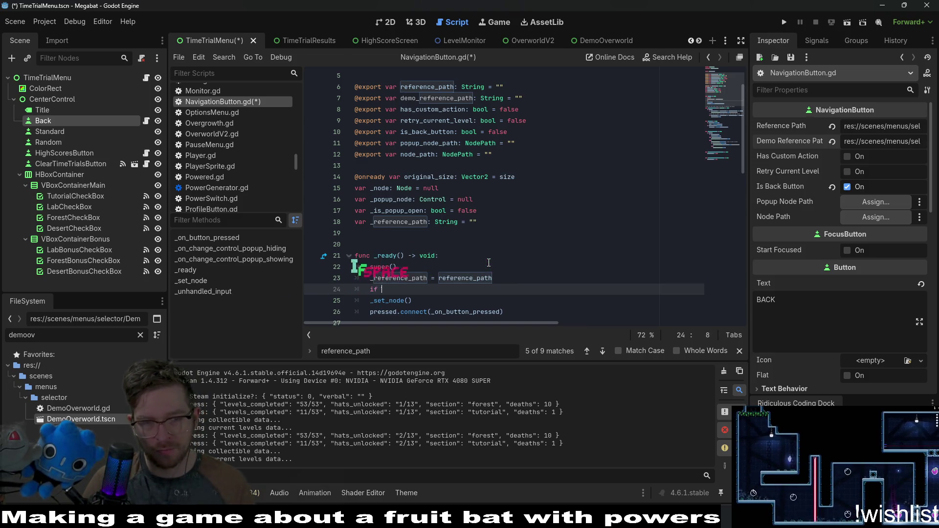
text(_)
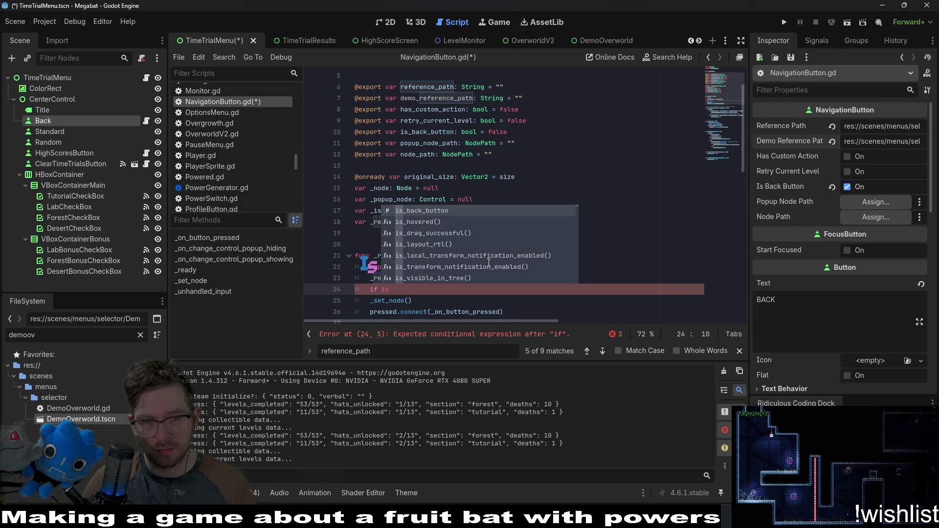
key(BackSpace)
text(OS.has)
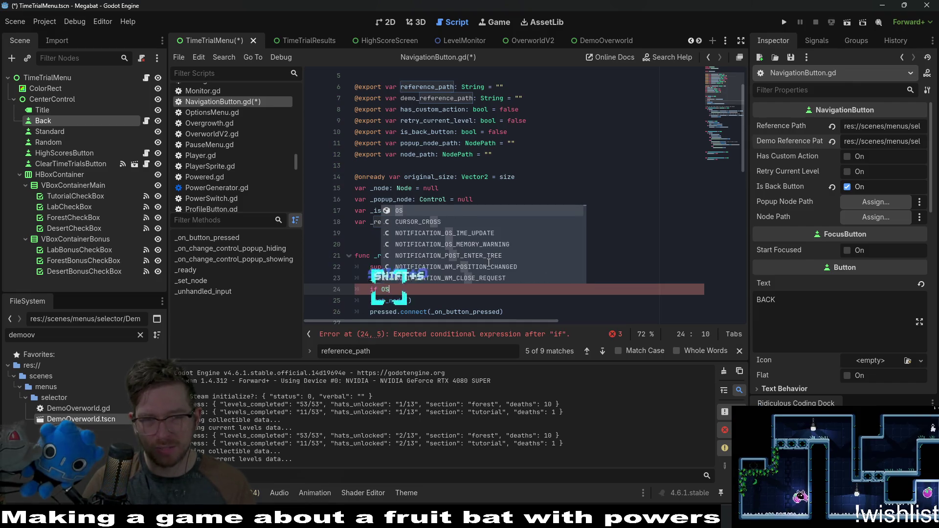
key(Down)
key(Return)
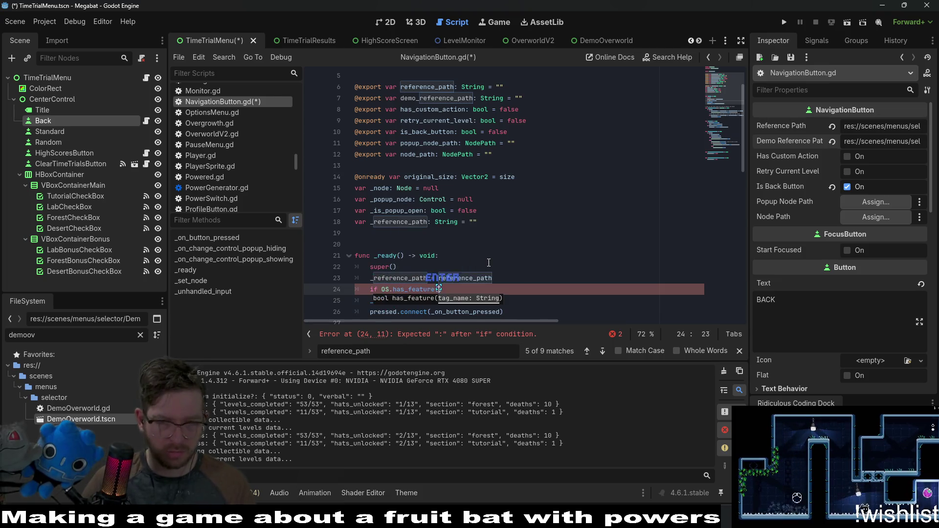
text("demo") )
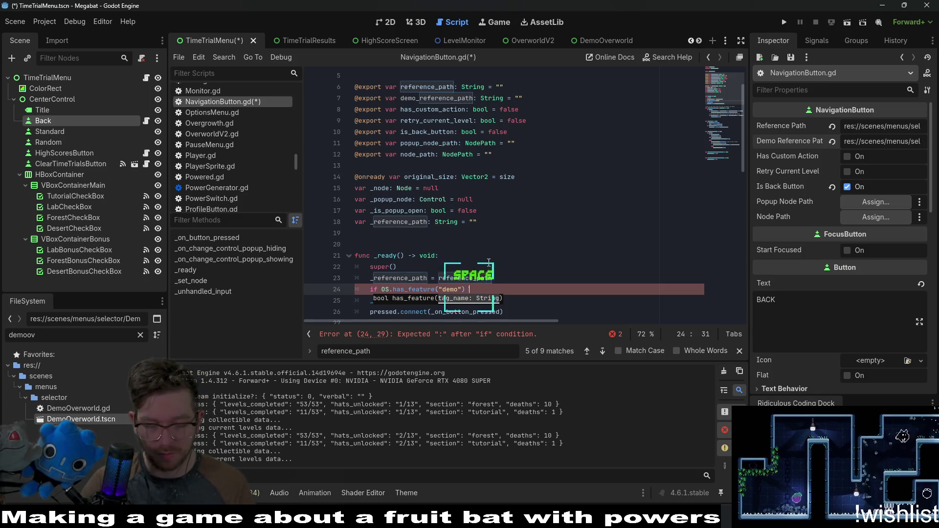
text(&&)
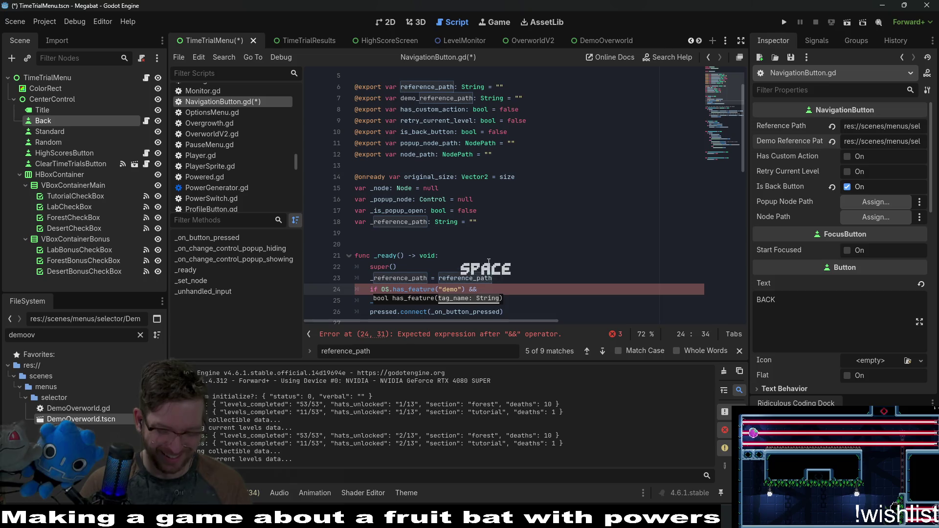
- Complete the condition with '!demo_reference_path.is_empty():'
text(_dem)
key(BackSpace)
key(BackSpace)
key(BackSpace)
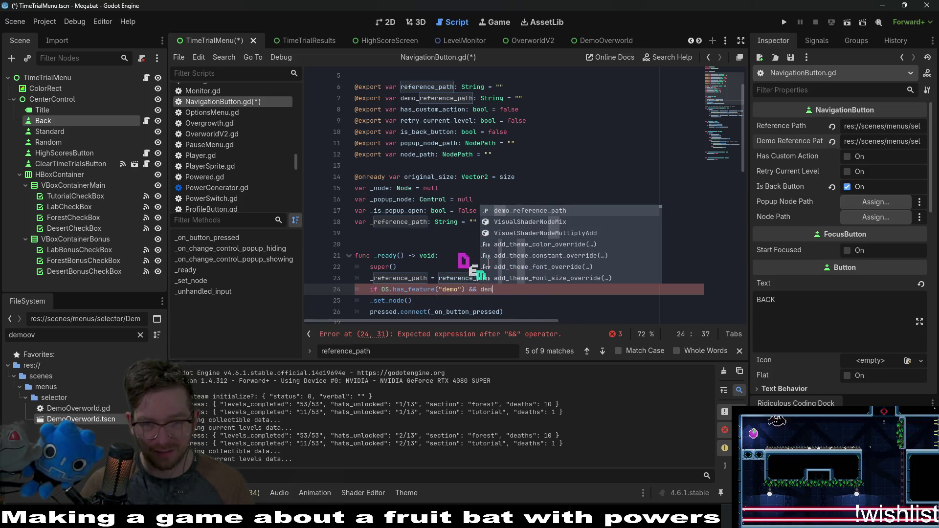
text(demo_)
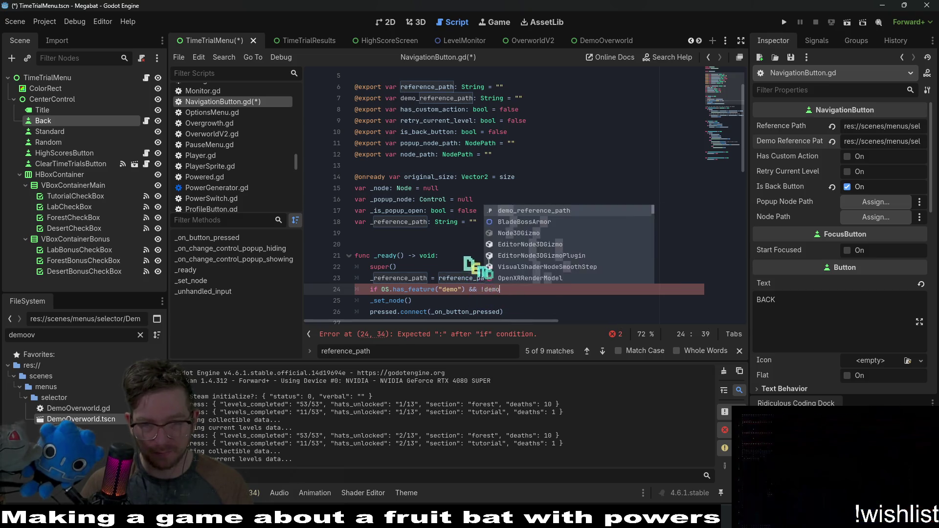
key(Return)
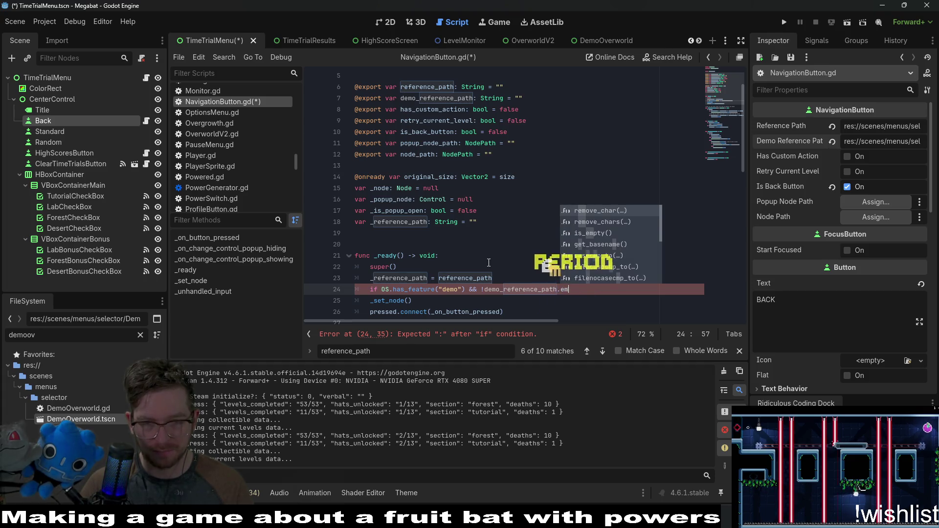
text(m)
key(BackSpace)
key(BackSpace)
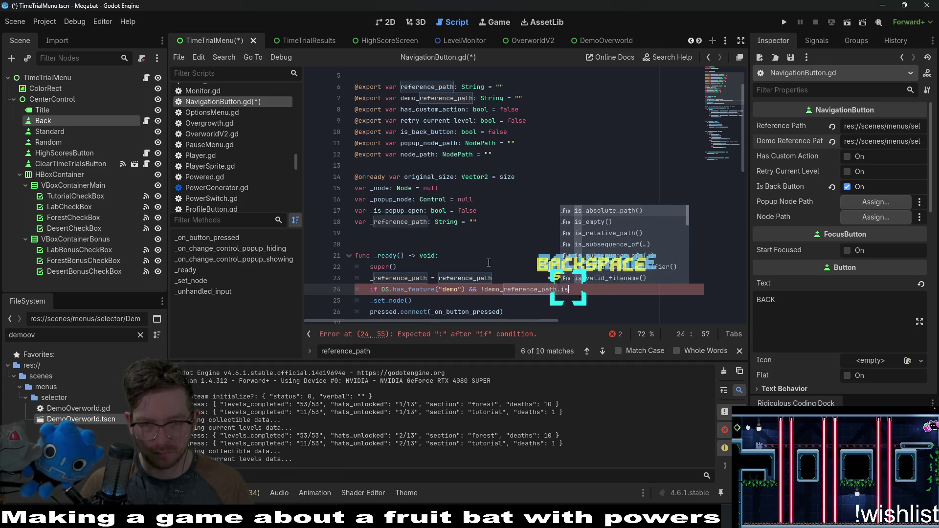
text(is_)
key(Return)
text(:)
- Under the demo condition, assign '_reference_path = demo_reference_path'
key(Return)
text(refere)
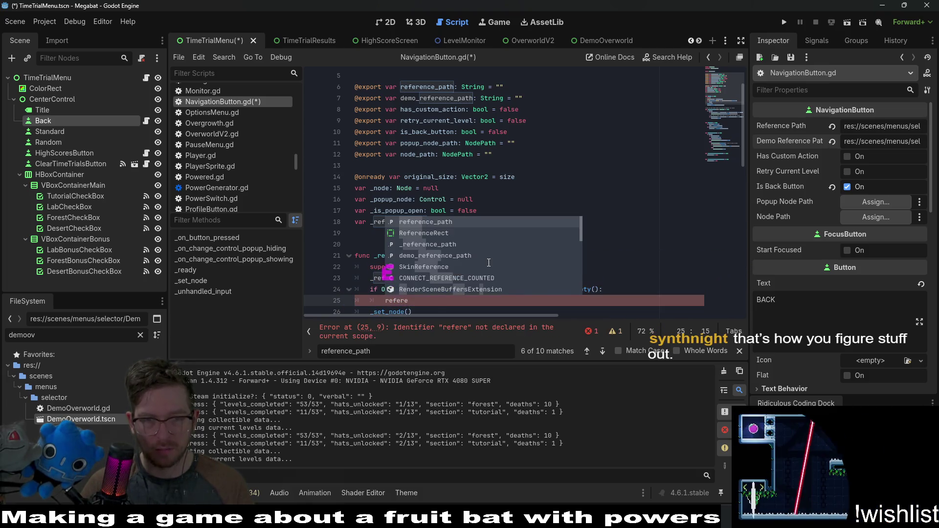
key(Return)
text(=)
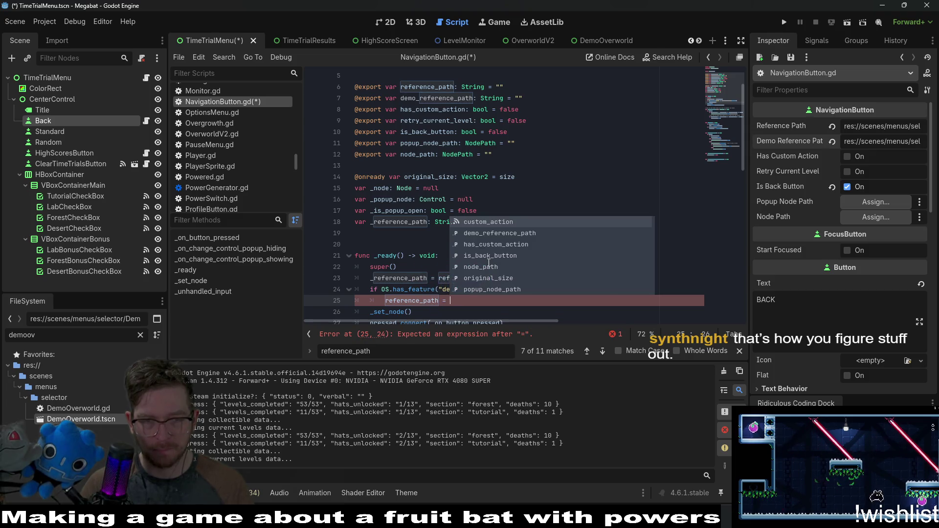
key(BackSpace)
key(BackSpace)
key(BackSpace)
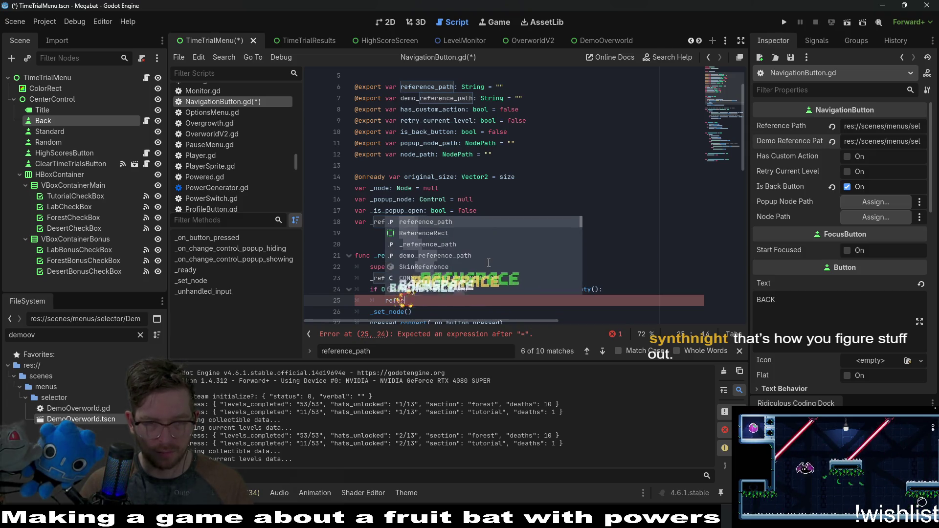
key(BackSpace)
key(BackSpace)
text(_)
key(Return)
text(= ds)
text(_)
key(Return)
- Look over the new _ready lines and run the project to test
scroll(568, 241, down, 2)
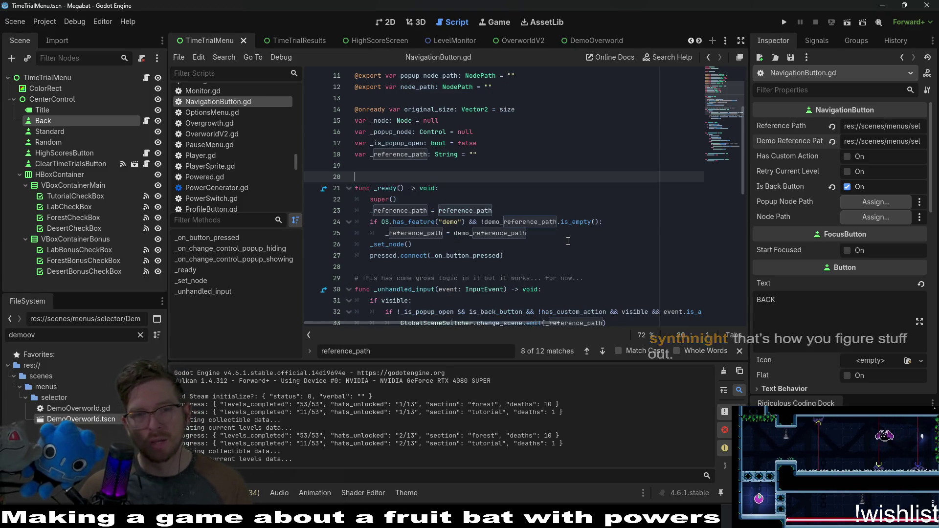
double_click(536, 224)
click(484, 224)
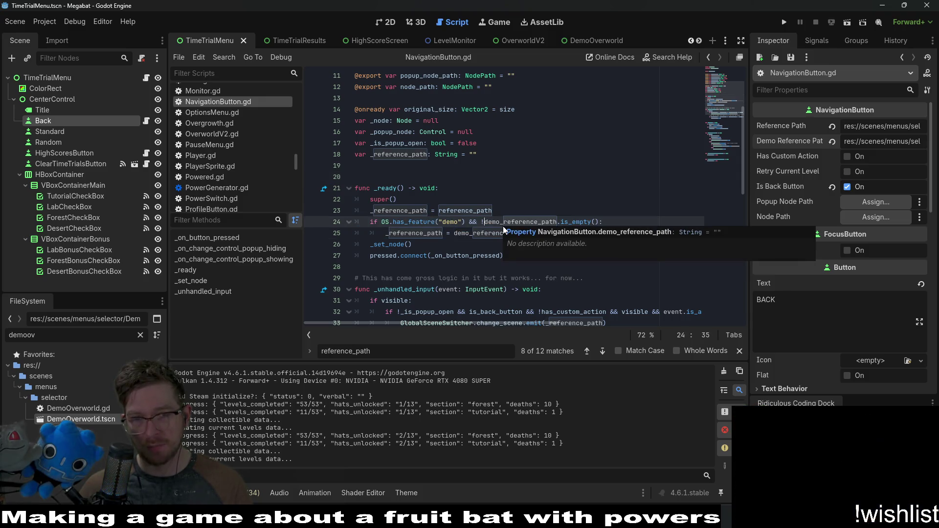
key(Up)
key(Up)
key(Up)
key(Down)
key(Down)
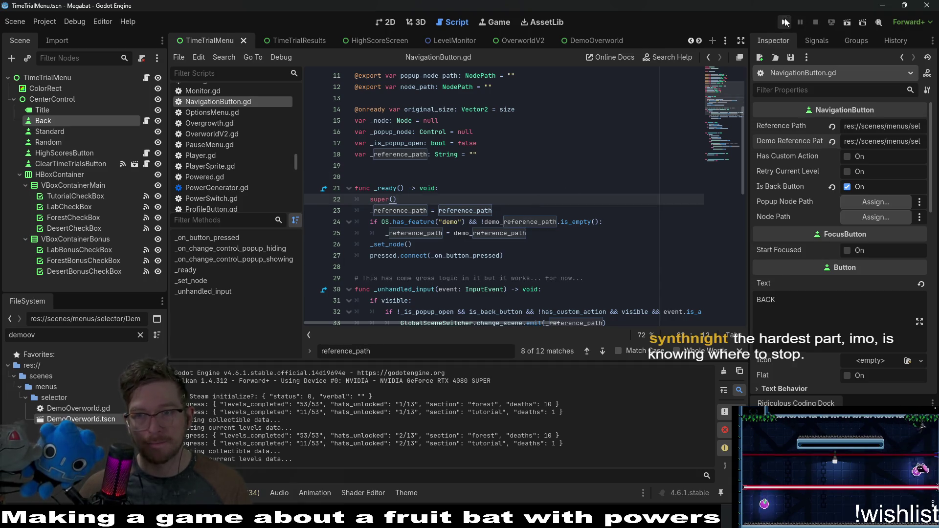
click(786, 22)
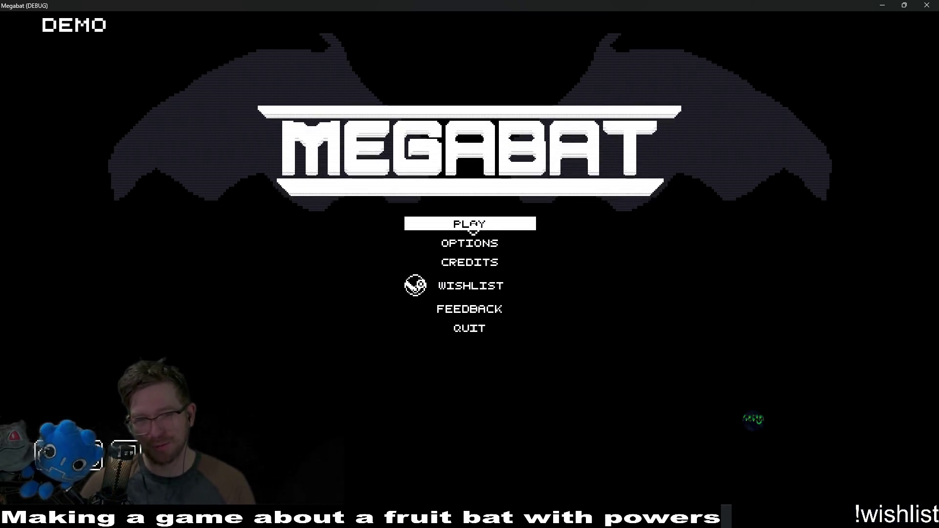
- Open Time Trials from the fully completed profile, press Back to check the return screen, then close the game
click(472, 239)
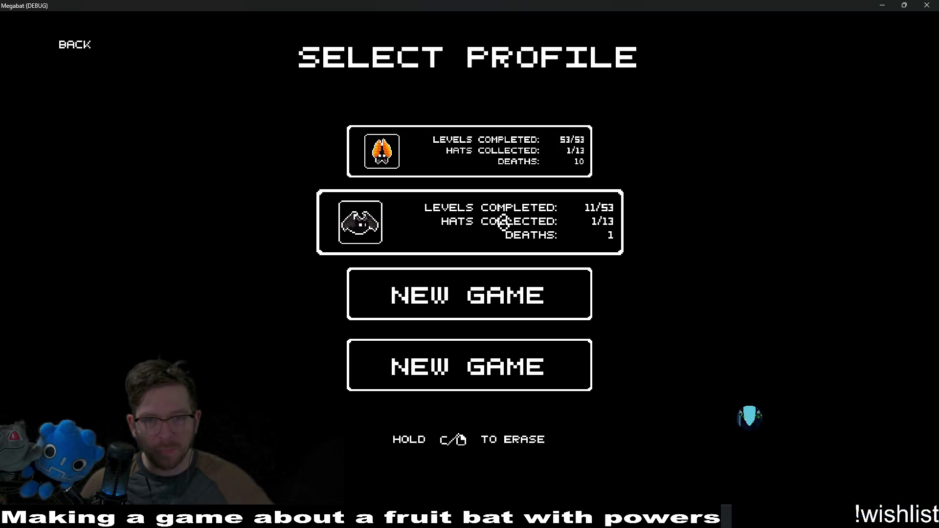
click(511, 207)
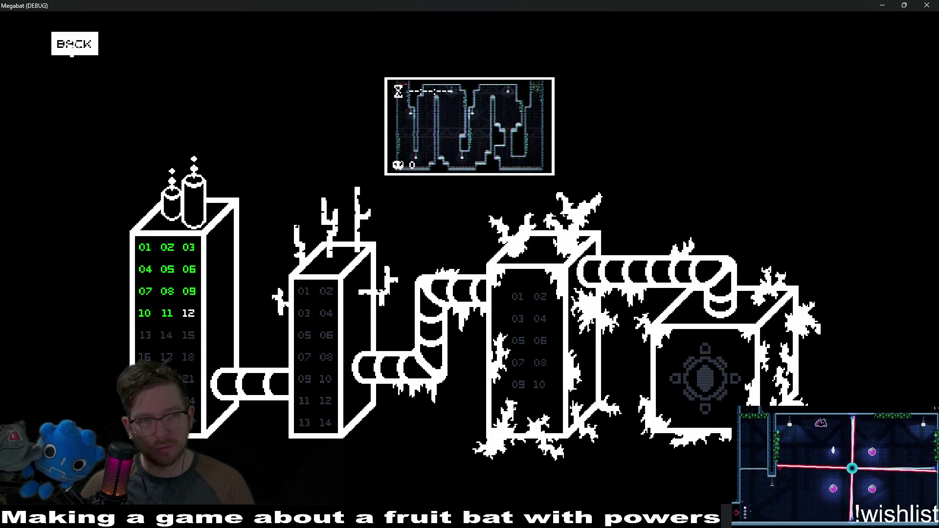
click(73, 44)
click(470, 152)
click(820, 59)
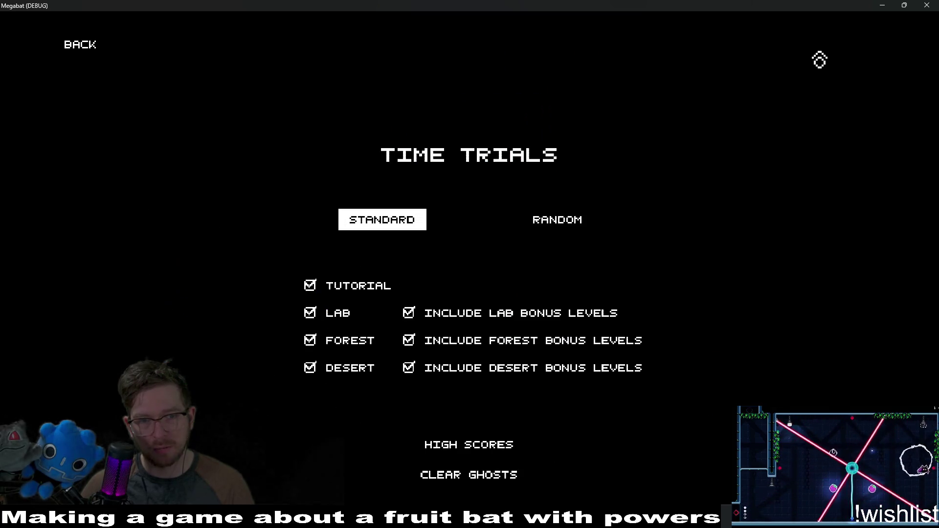
click(87, 63)
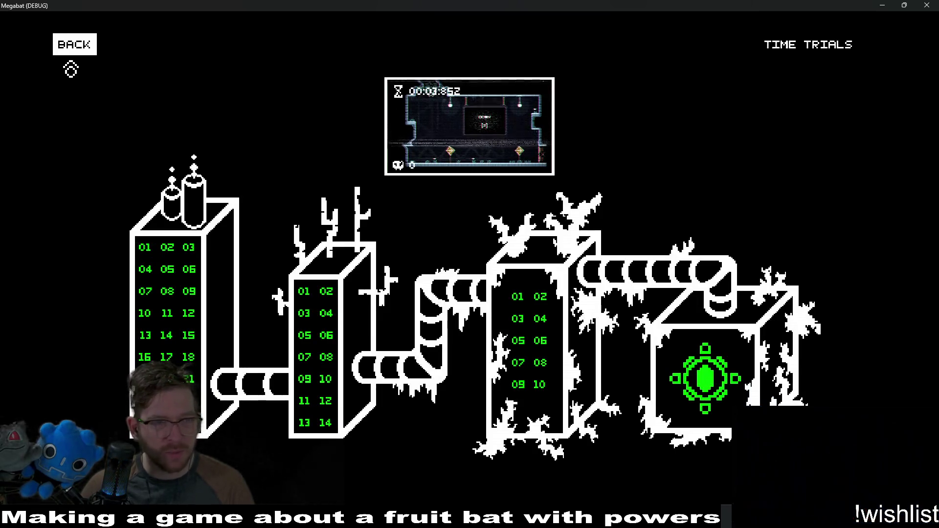
key(F8)
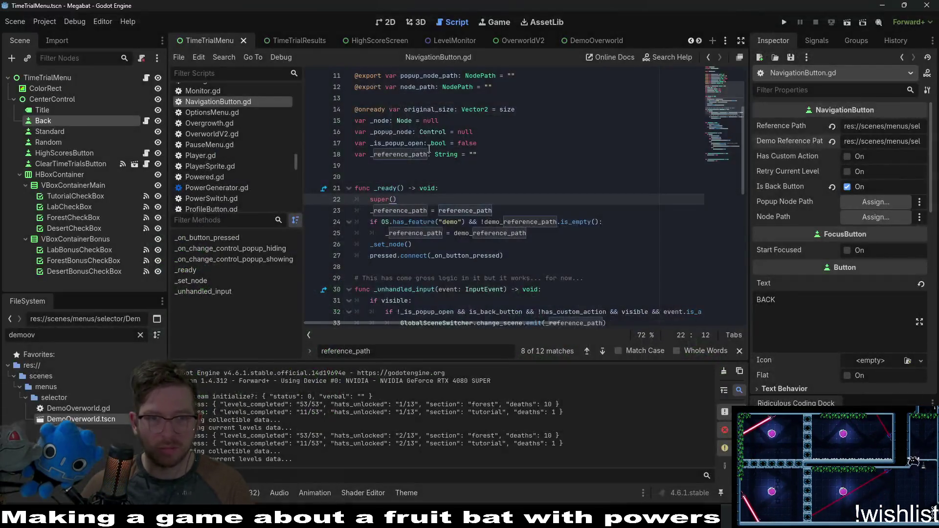
- Quick-open DemoOverworld.tscn and select its BackButton for comparison
click(390, 22)
scroll(603, 41, down, 10)
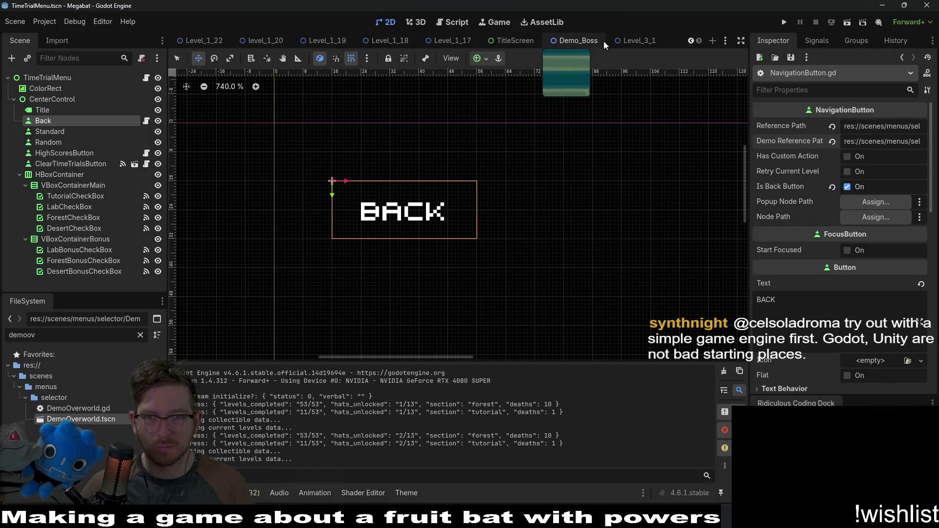
scroll(615, 42, down, 8)
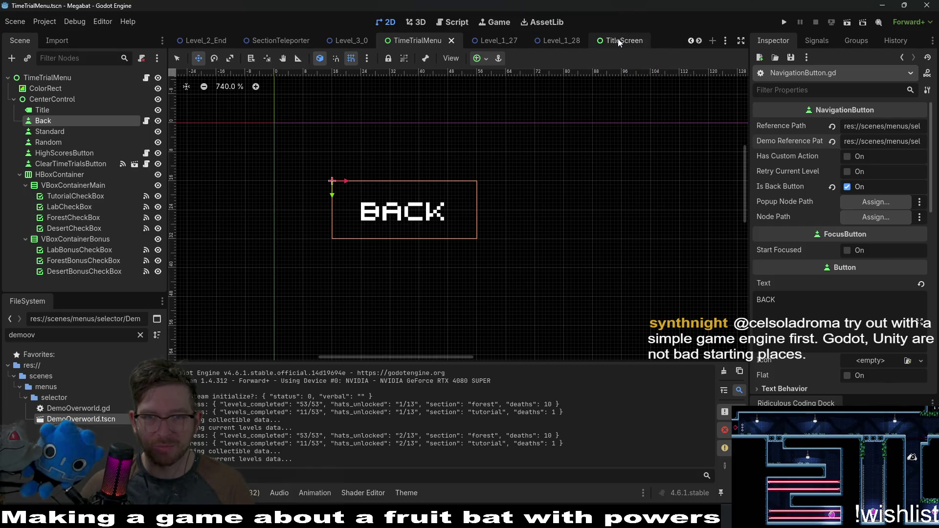
scroll(618, 39, up, 2)
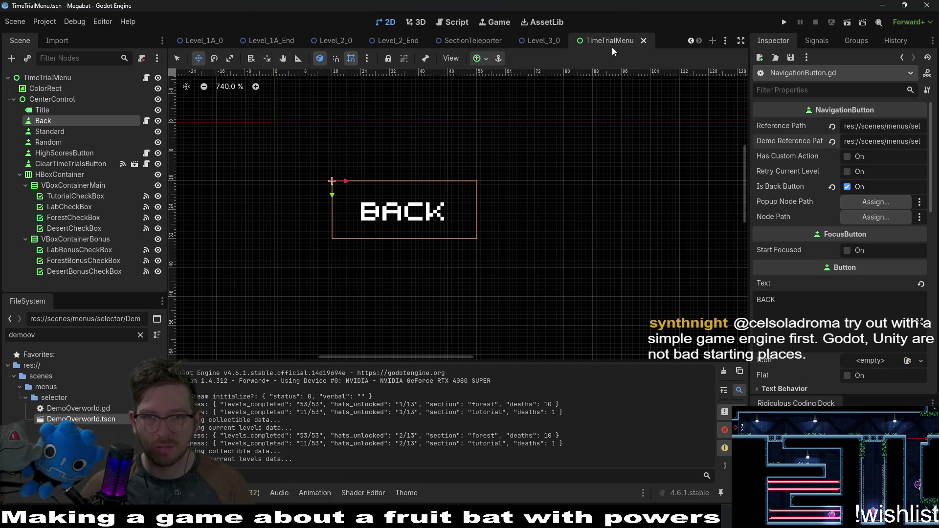
key(shift+alt+o)
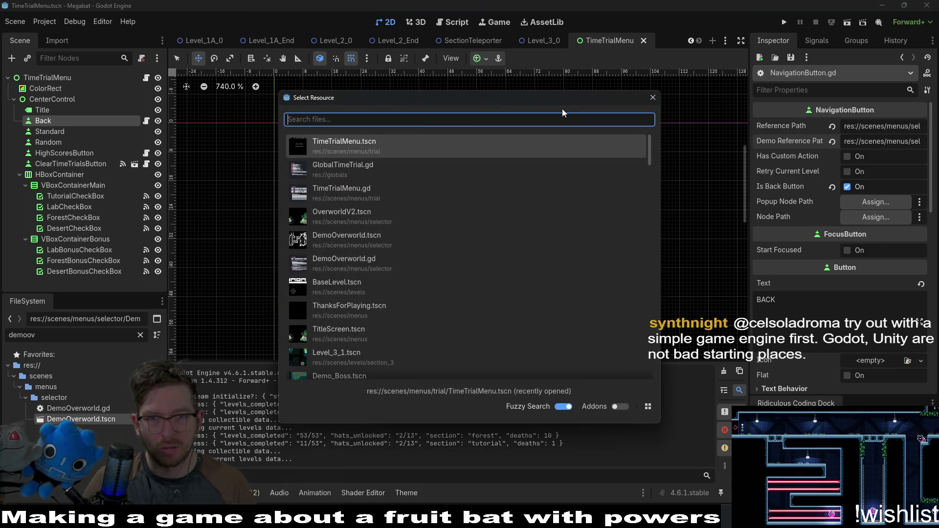
text(demo)
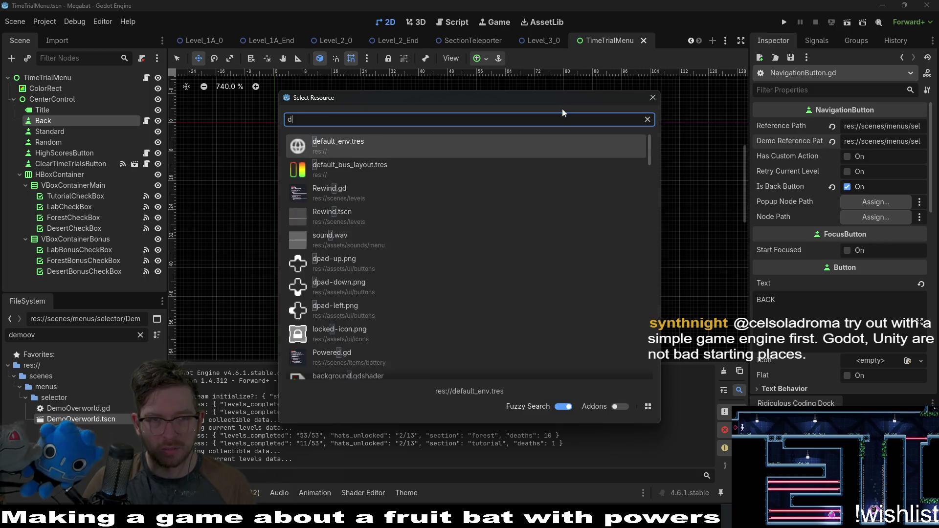
text(over)
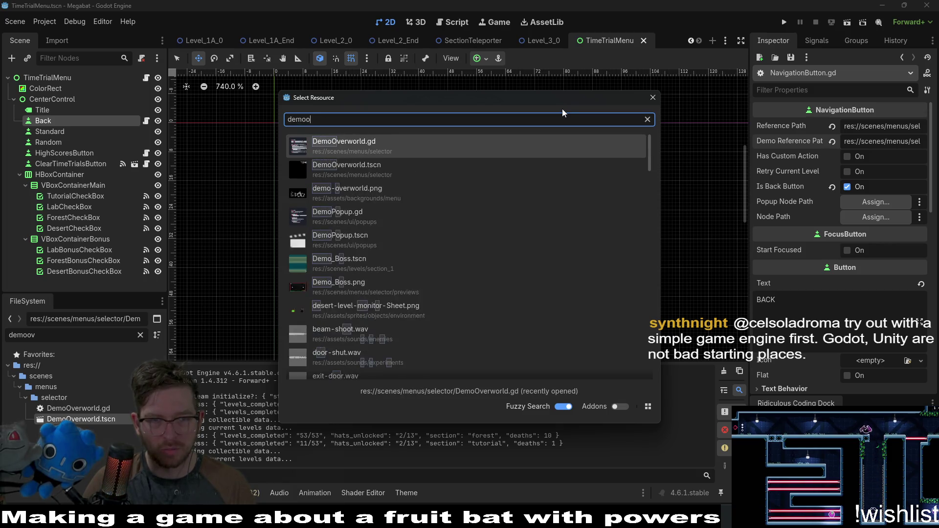
key(Down)
key(Return)
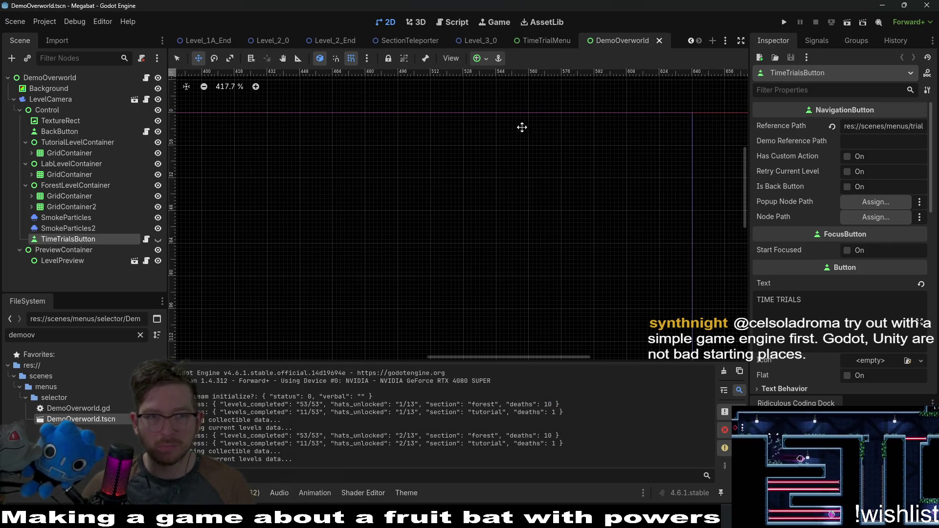
scroll(560, 175, left, 8)
scroll(436, 174, up, 5)
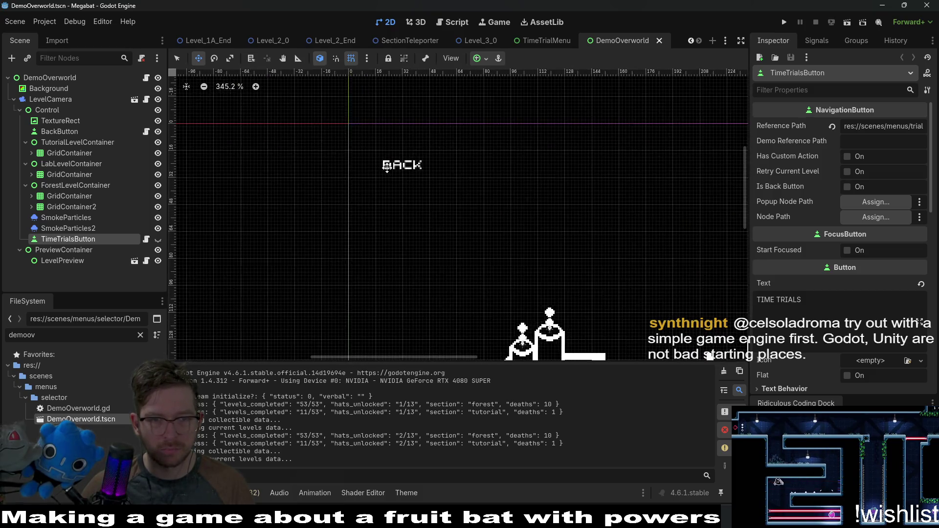
click(79, 132)
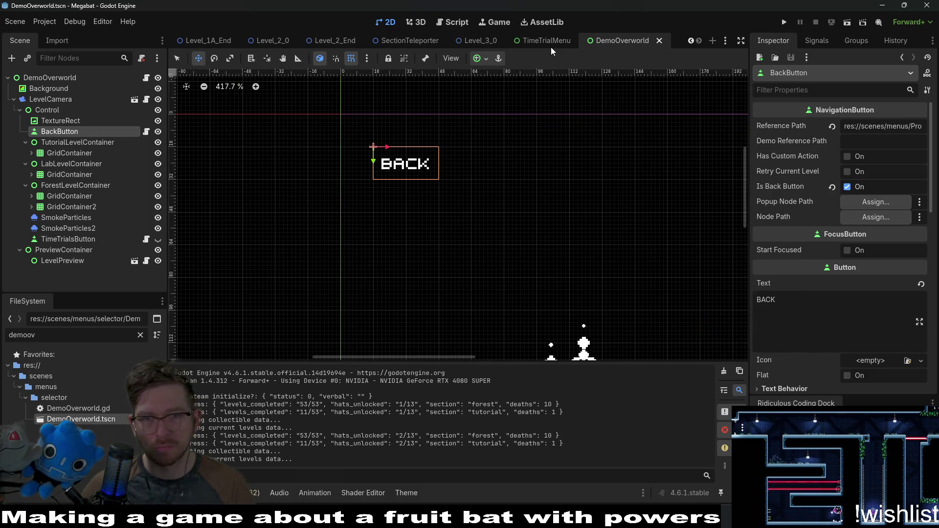
- Narrow the TimeTrialMenu Back button from its right edge and save the scene
click(558, 40)
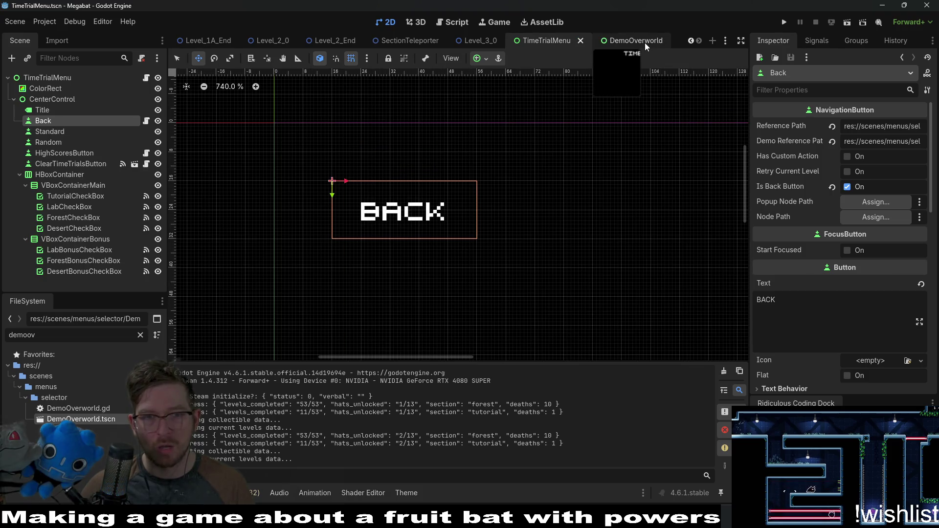
click(641, 41)
scroll(435, 164, up, 1)
key(q)
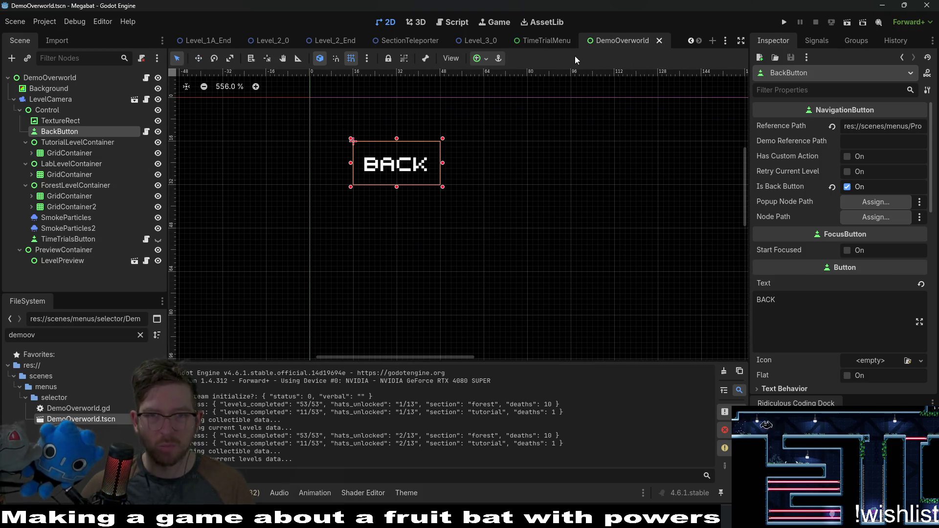
click(546, 41)
drag(466, 212, 450, 212)
key(ctrl+s)
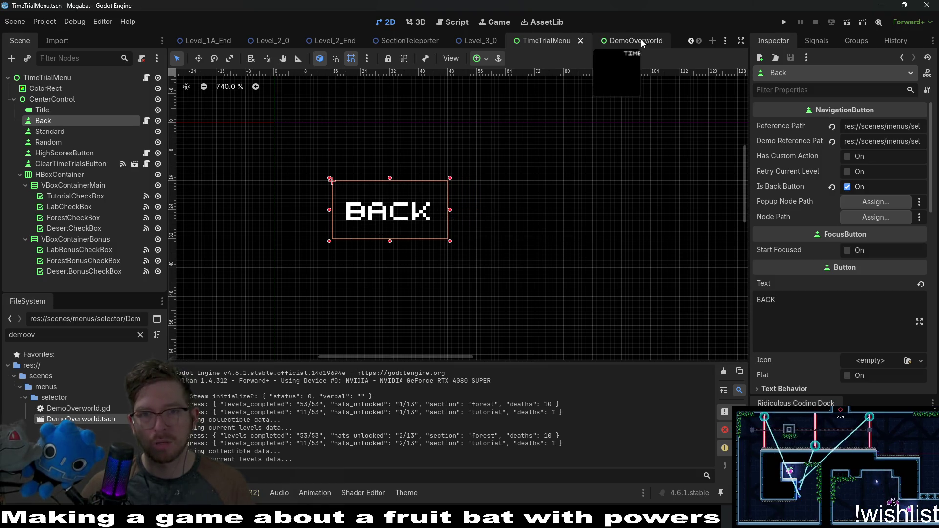
- Back in DemoOverworld, pan the canvas and select the TextureRect node
click(643, 41)
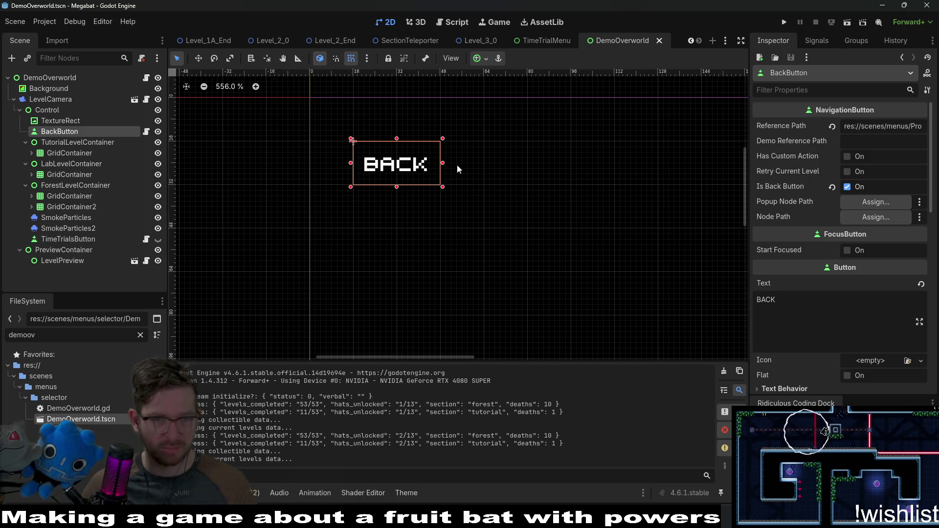
drag(526, 141, 497, 182)
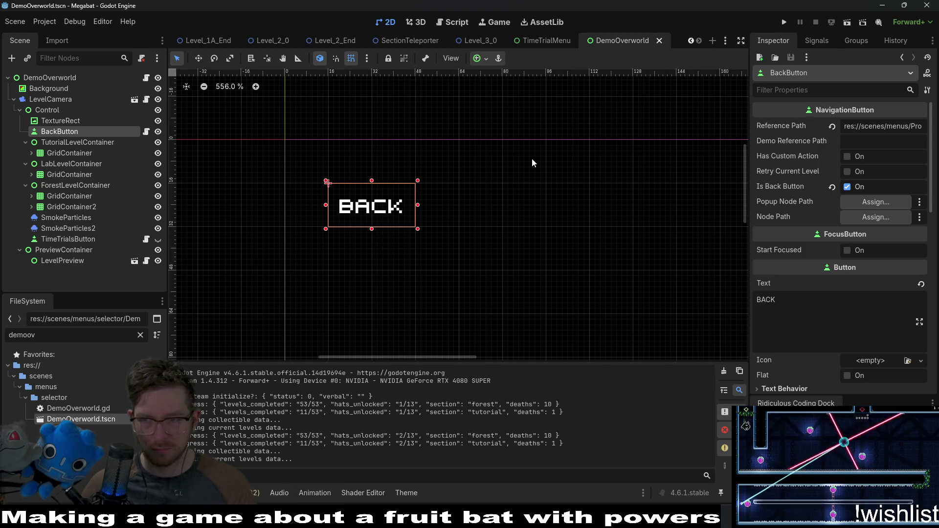
drag(532, 161, 497, 186)
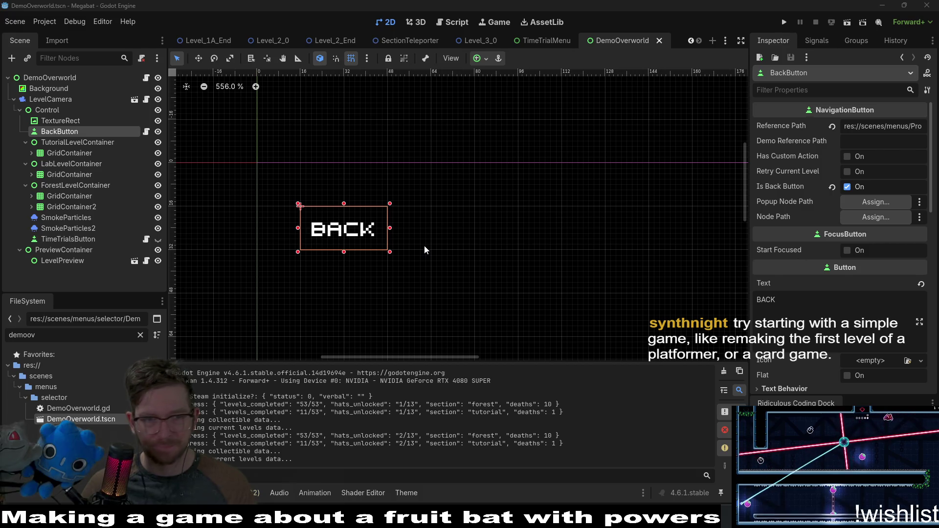
click(451, 207)
- Run the game, open Time Trials, Back out to the level map, reopen it, then close the game
click(784, 24)
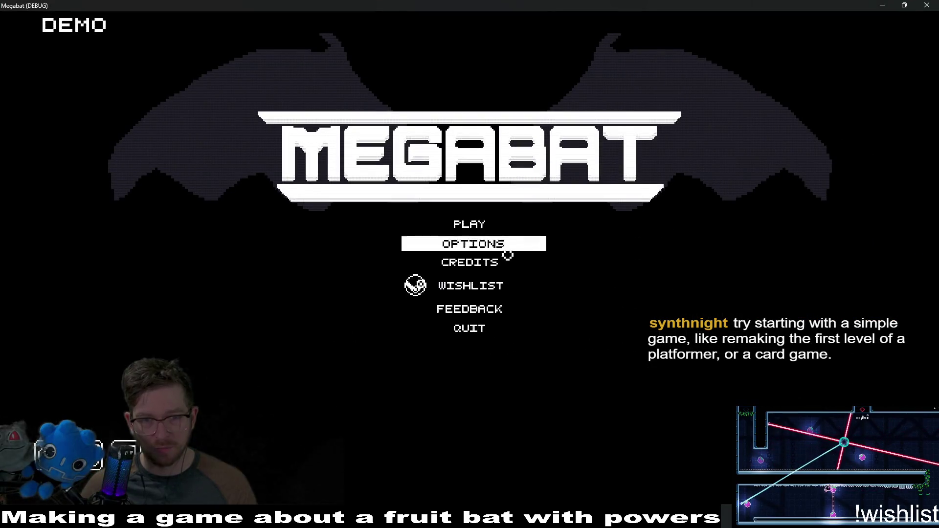
click(428, 225)
click(428, 178)
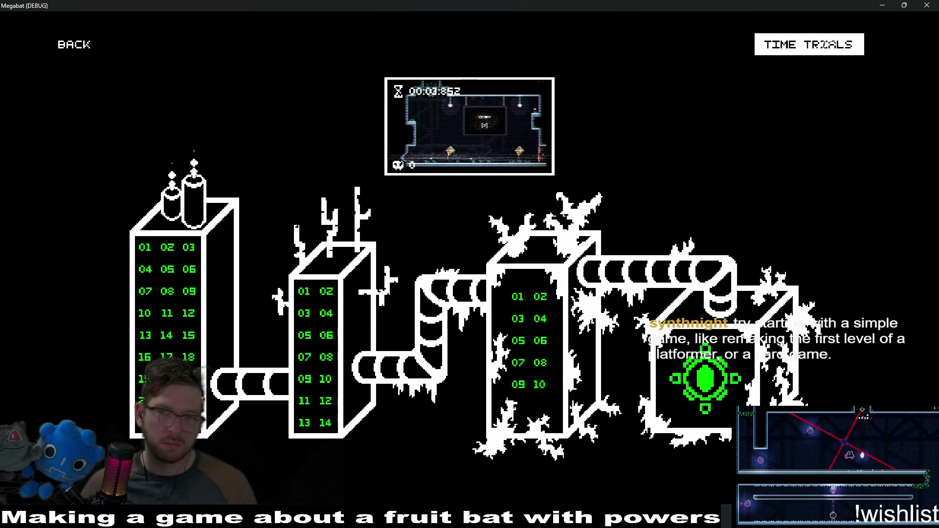
click(826, 44)
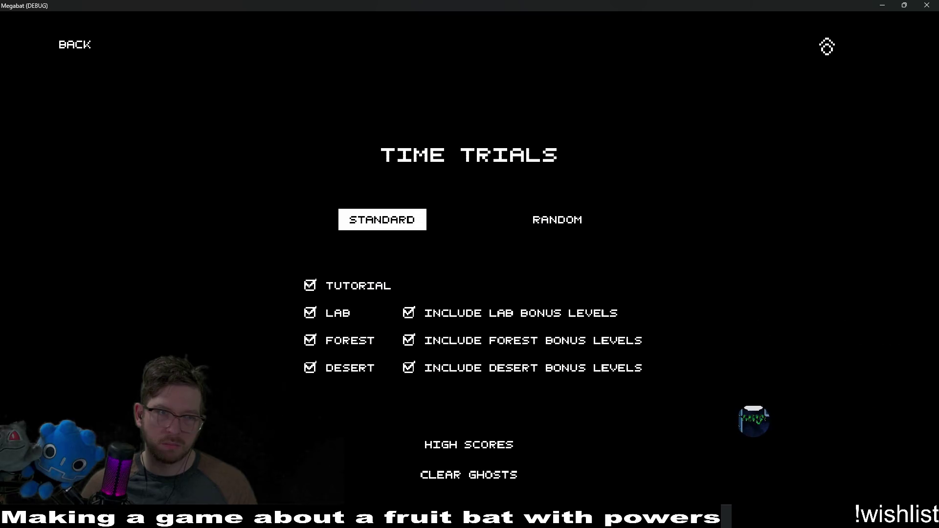
click(89, 51)
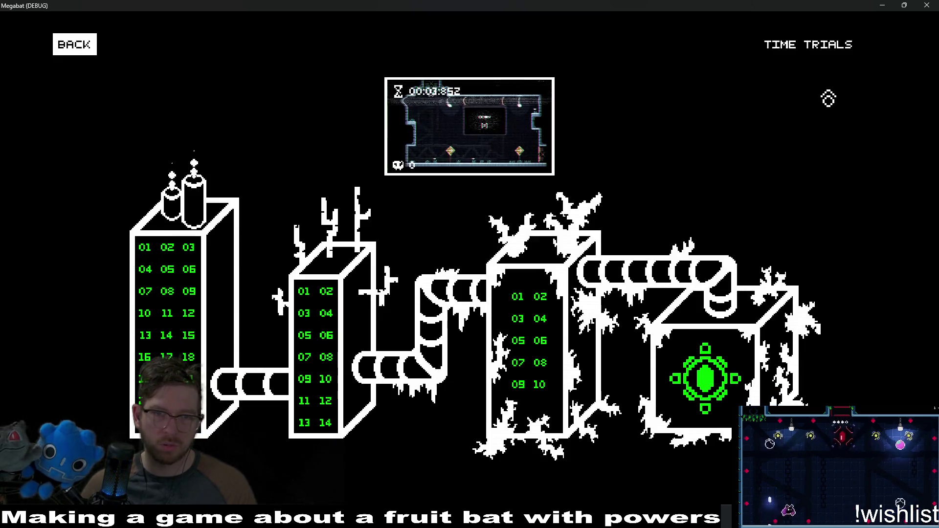
click(836, 51)
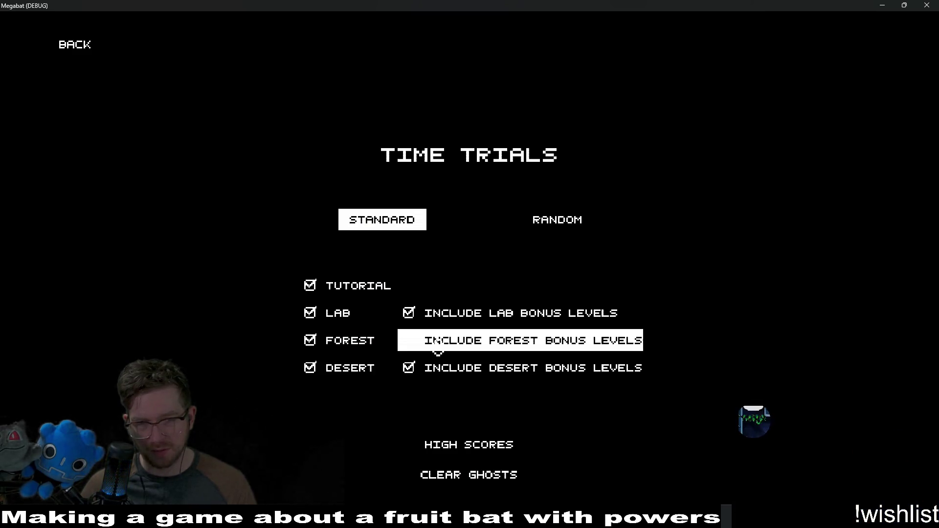
click(927, 4)
click(452, 23)
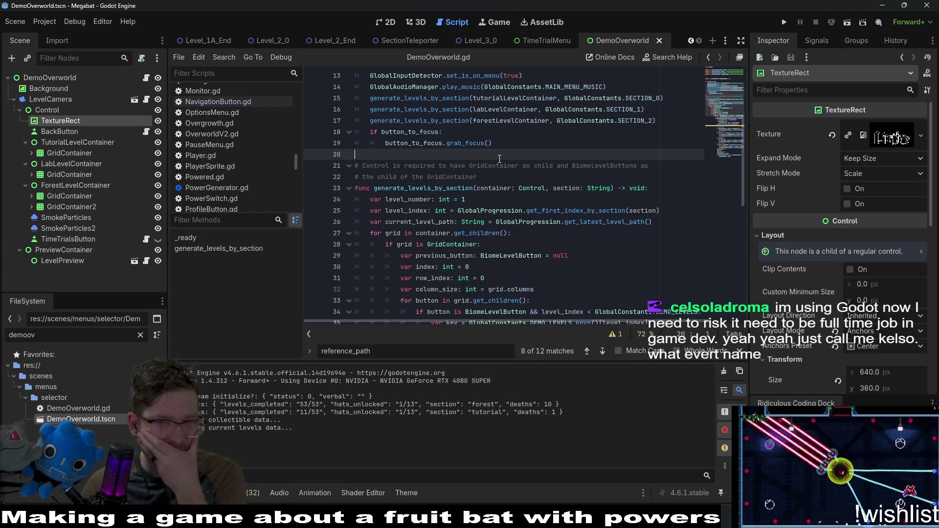
- Switch to the TimeTrialMenu script and scroll through its section-completion checks
scroll(500, 158, up, 3)
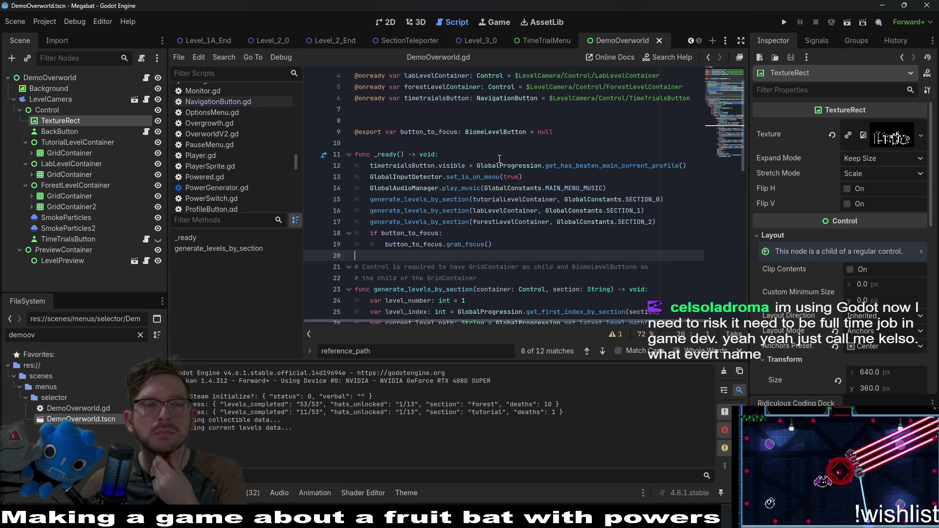
click(559, 40)
scroll(564, 234, down, 6)
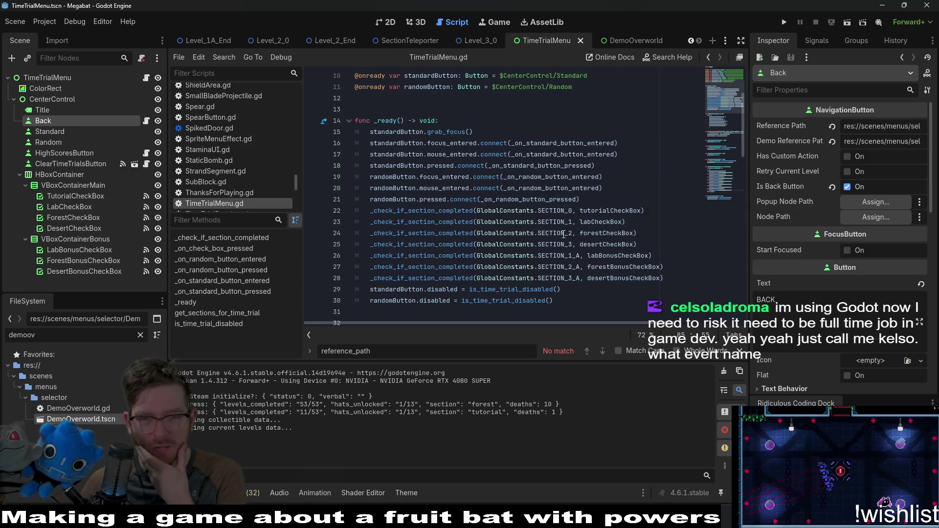
scroll(564, 235, down, 8)
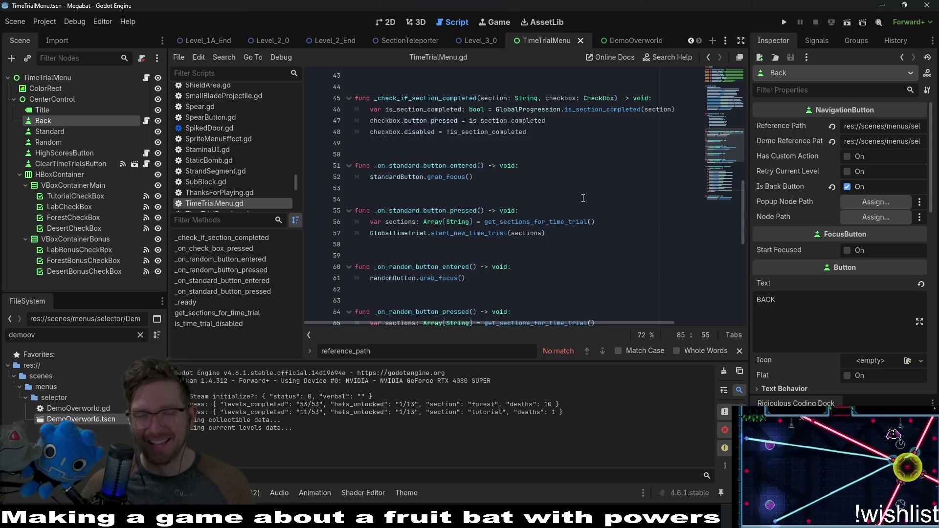
scroll(558, 194, up, 4)
scroll(558, 194, down, 8)
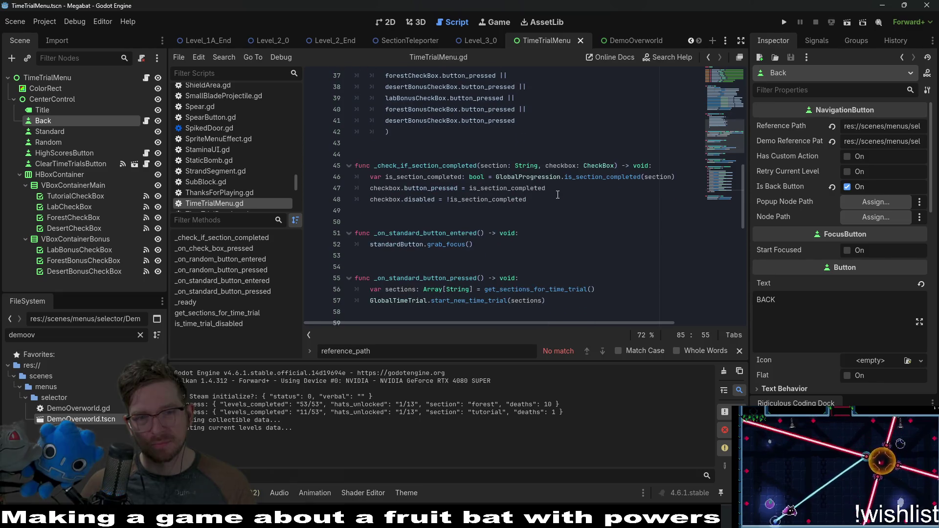
scroll(558, 194, down, 5)
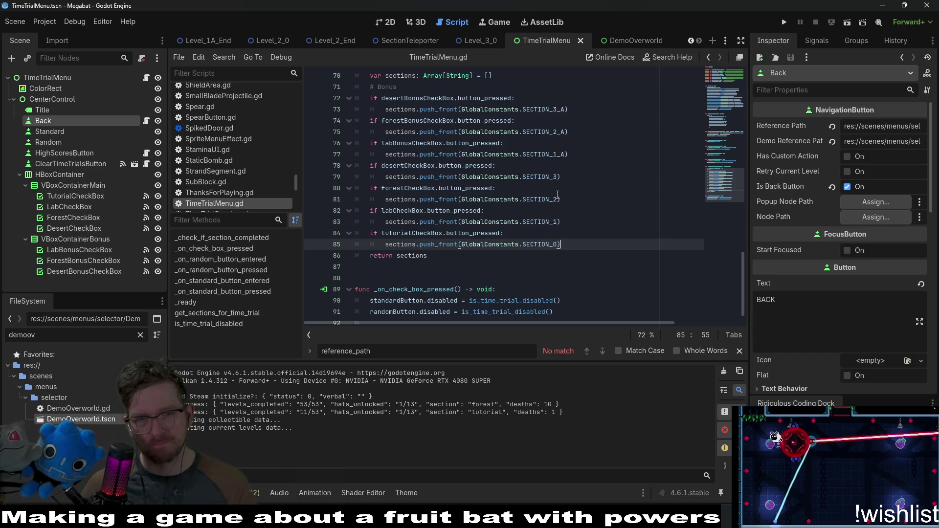
scroll(558, 194, up, 1)
- Highlight get_sections_for_time_trial and _check_if_section_completed, then jump to the is_section_completed definition
click(405, 132)
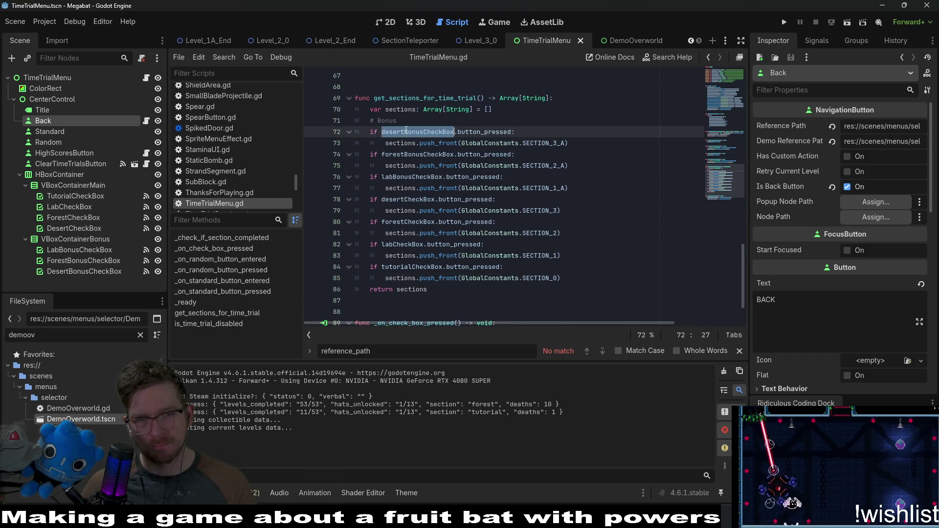
double_click(457, 98)
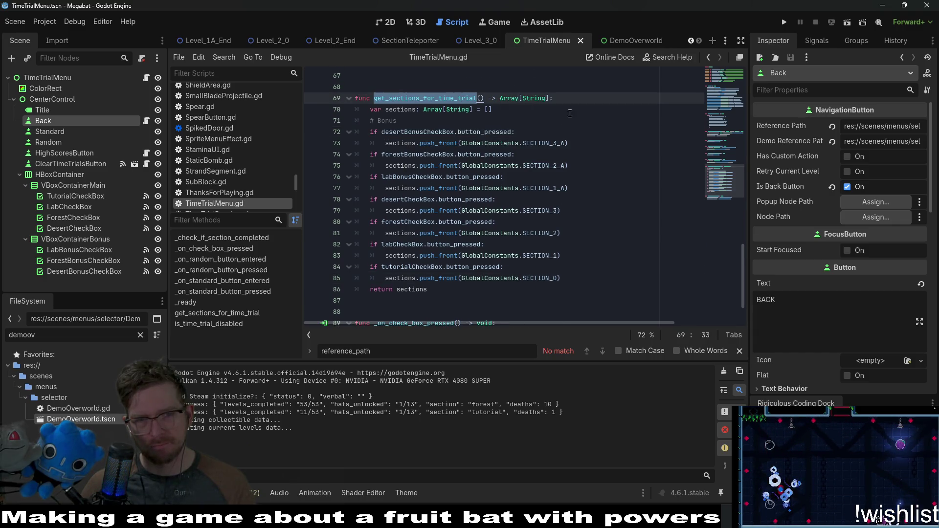
scroll(575, 114, up, 2)
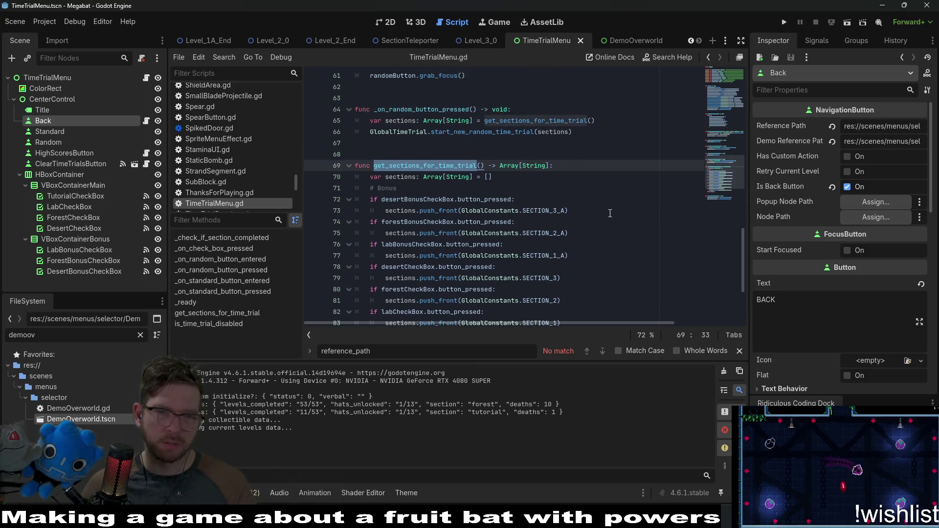
scroll(610, 213, up, 2)
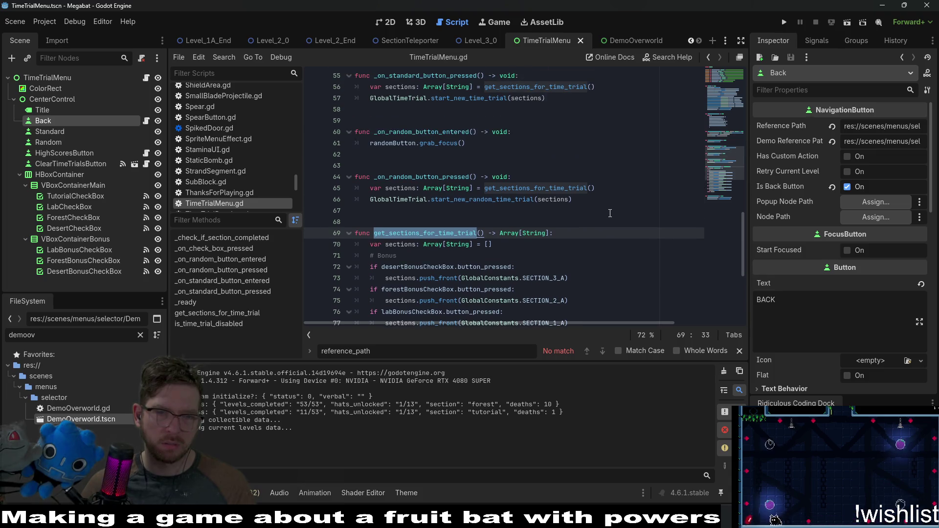
scroll(611, 213, down, 2)
scroll(489, 186, down, 1)
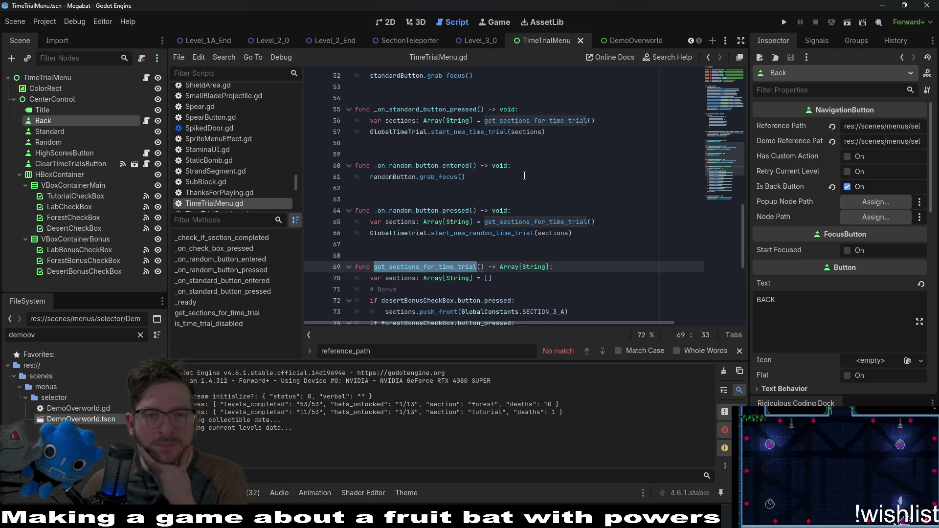
scroll(525, 176, up, 3)
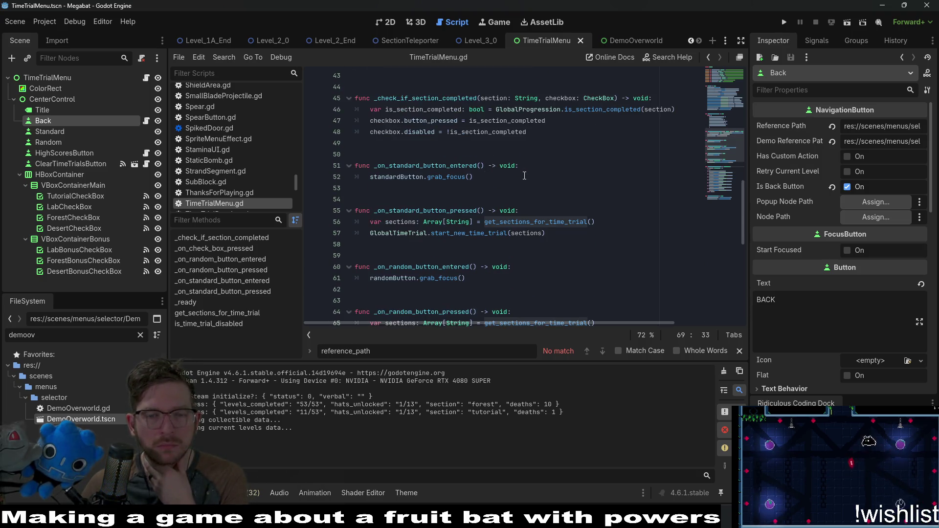
scroll(524, 176, up, 2)
double_click(425, 161)
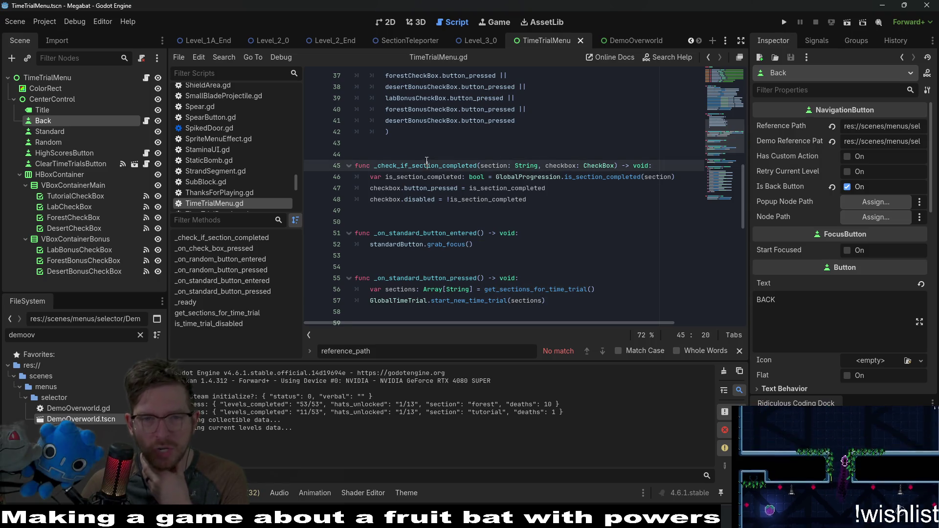
ctrl+click(590, 177)
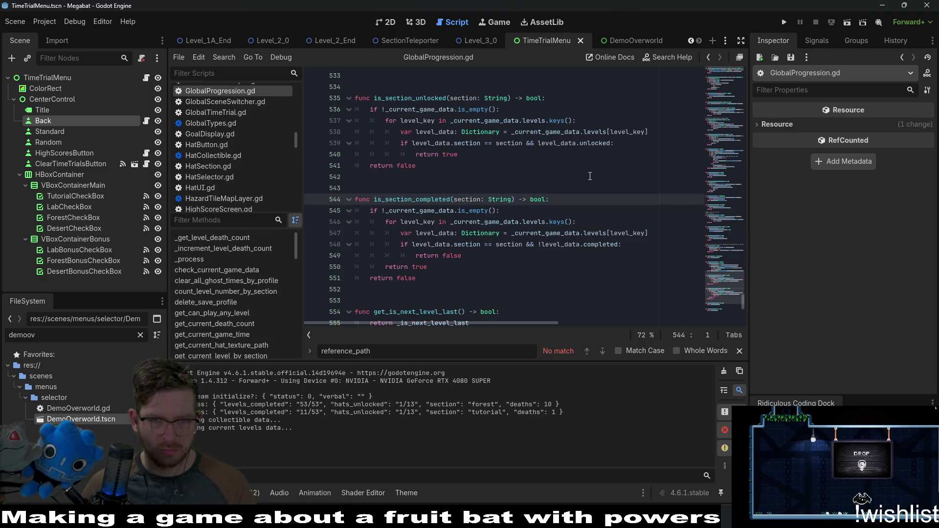
- Insert print(_current_game_data) as the first line of is_section_completed and save GlobalProgression.gd
double_click(484, 222)
key(ctrl+c)
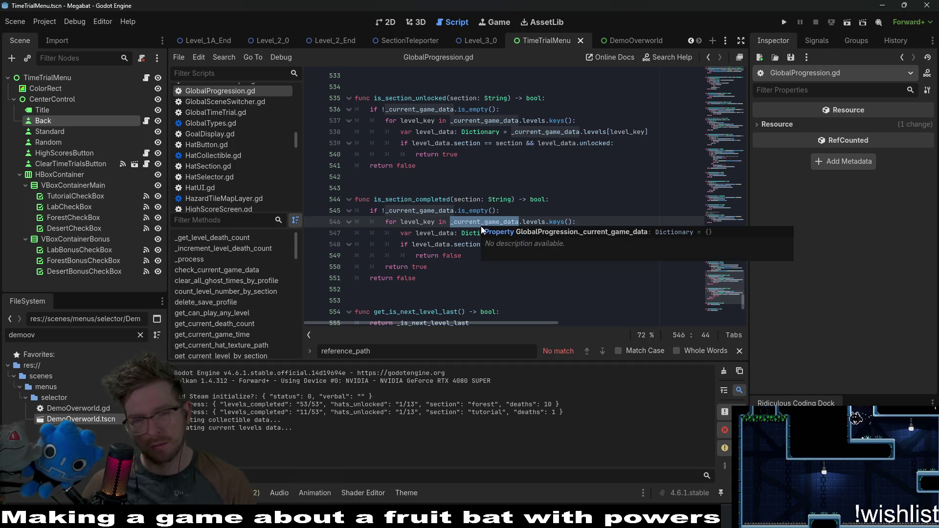
click(543, 174)
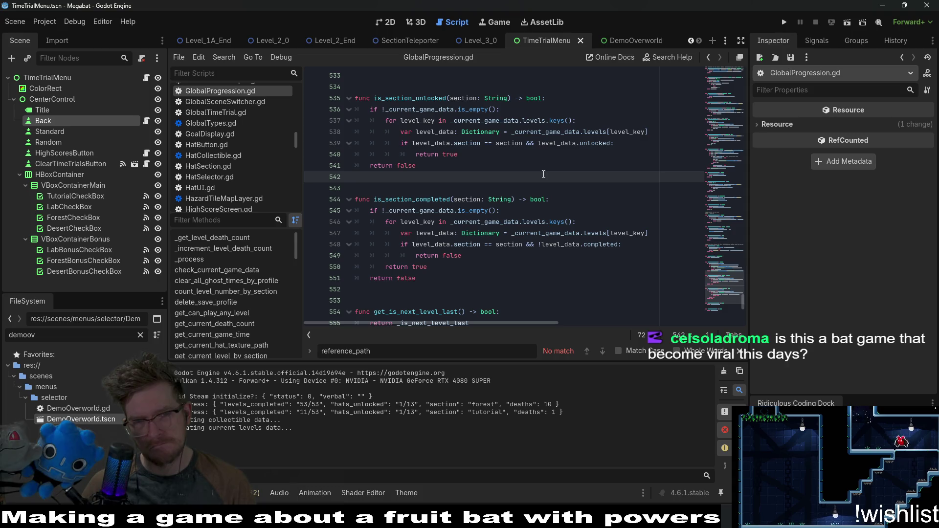
click(544, 199)
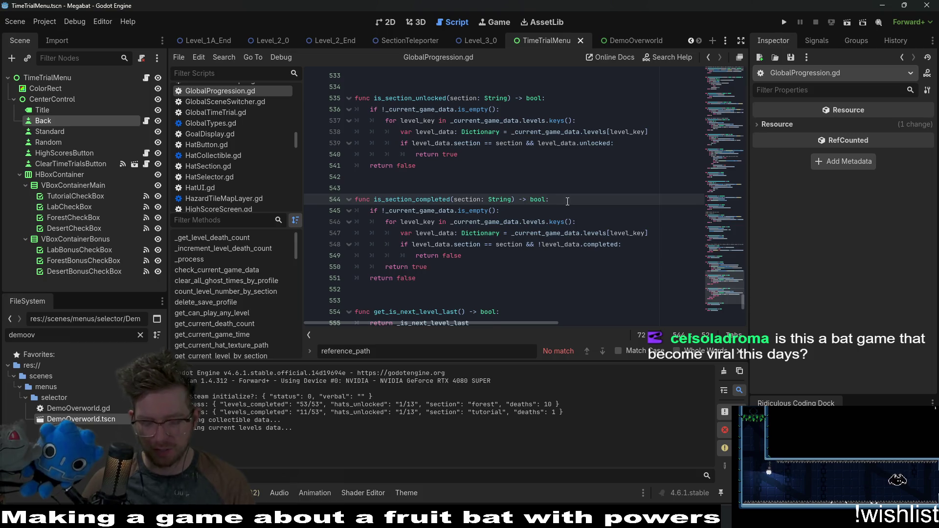
key(Return)
text(print()
key(ctrl+v)
key(ctrl+s)
- Run Megabat, open TIME TRIALS on the first save profile, then close the game window
click(785, 22)
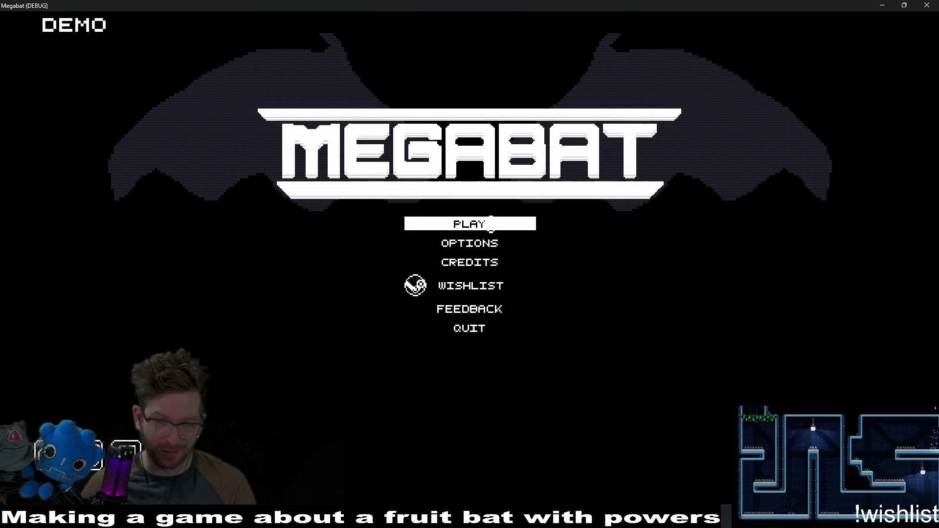
click(477, 231)
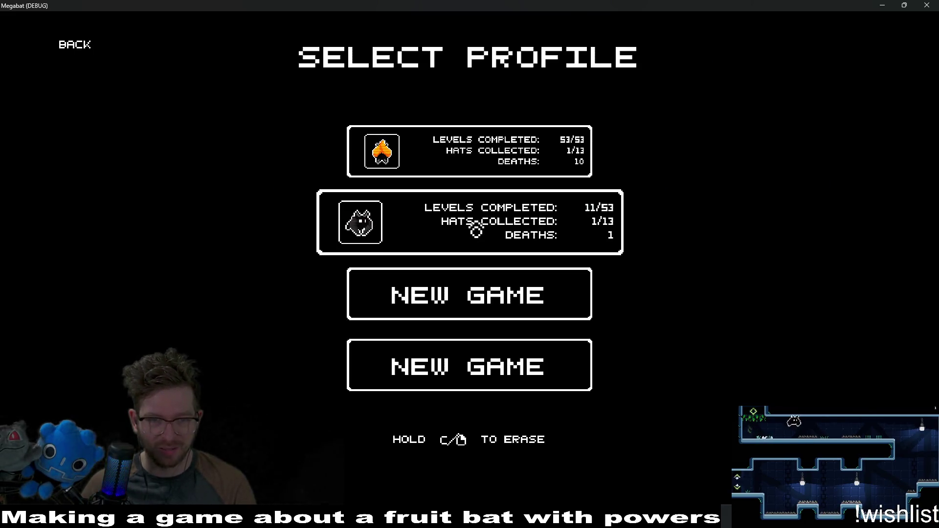
click(470, 160)
click(808, 51)
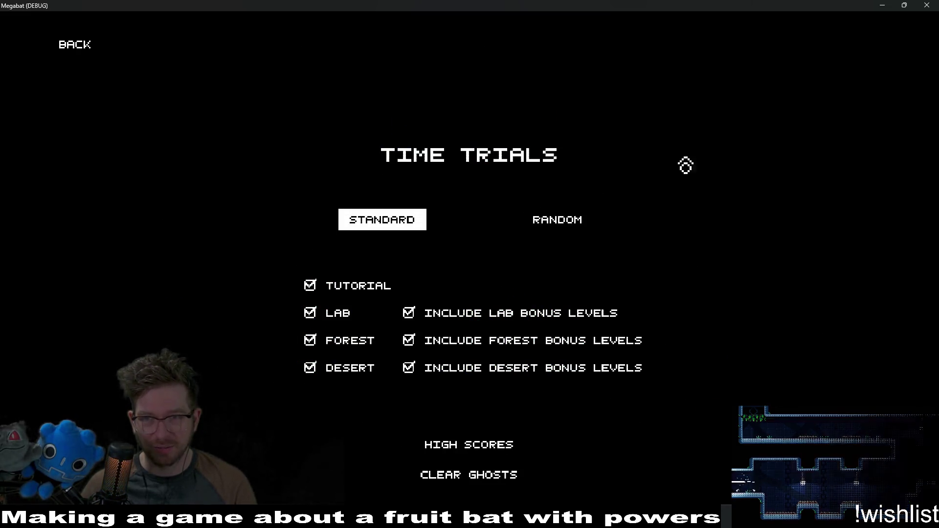
key(alt+F4)
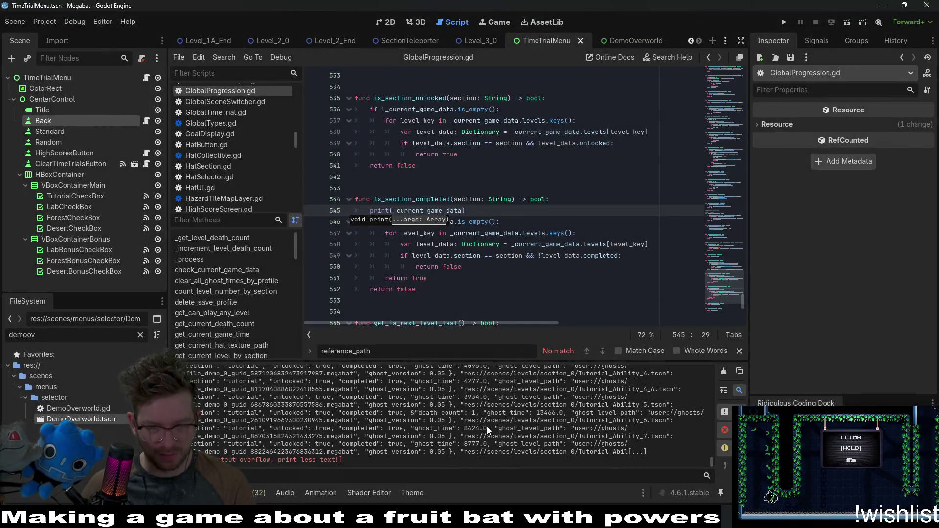
- Read the logged level data in the Output panel, then delete the print(_current_game_data) line
scroll(487, 427, up, 2)
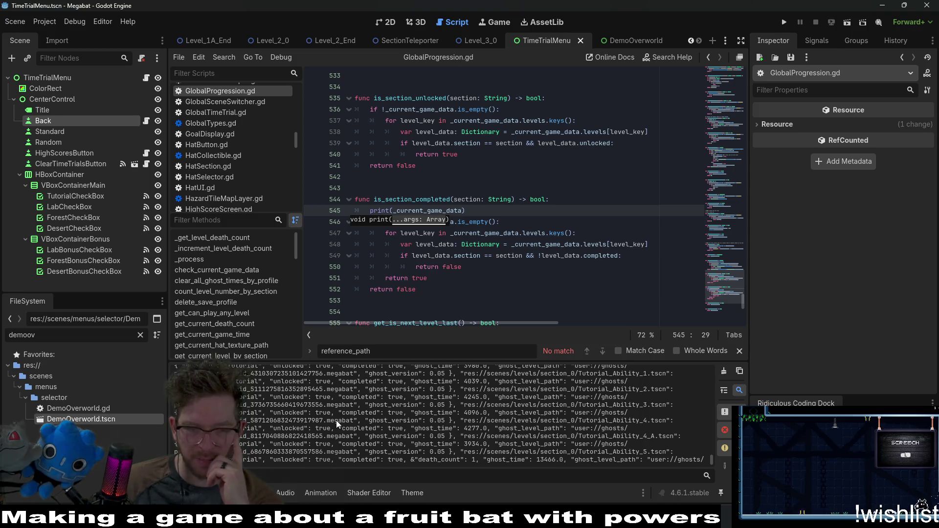
scroll(358, 435, up, 3)
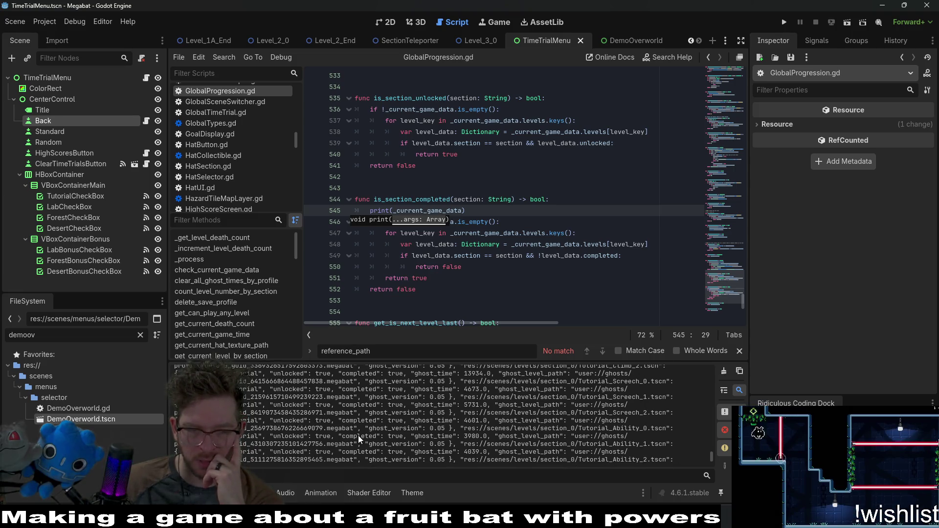
scroll(358, 435, up, 4)
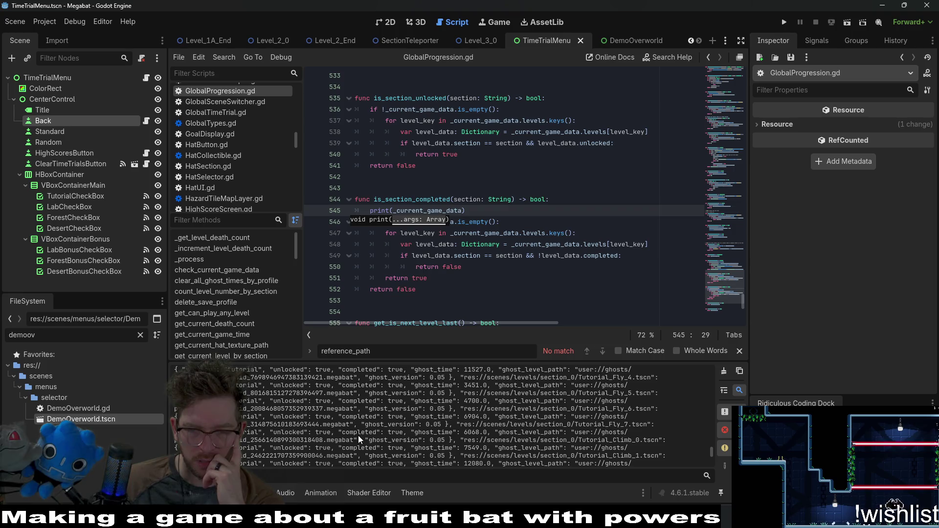
scroll(367, 437, down, 2)
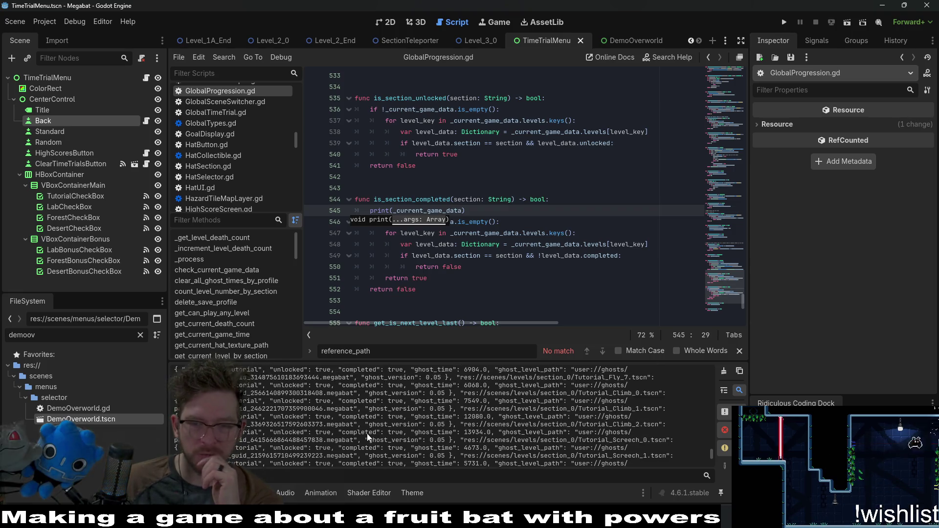
scroll(368, 437, down, 10)
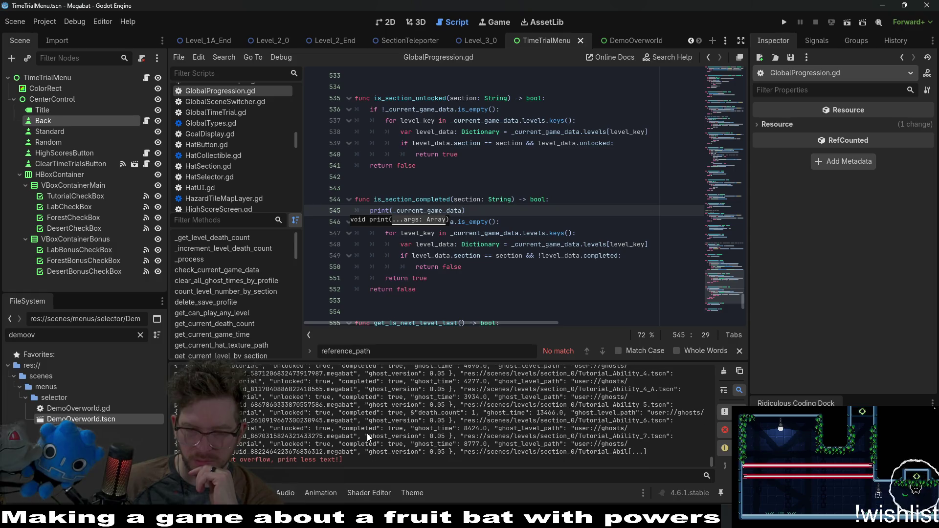
scroll(368, 437, up, 8)
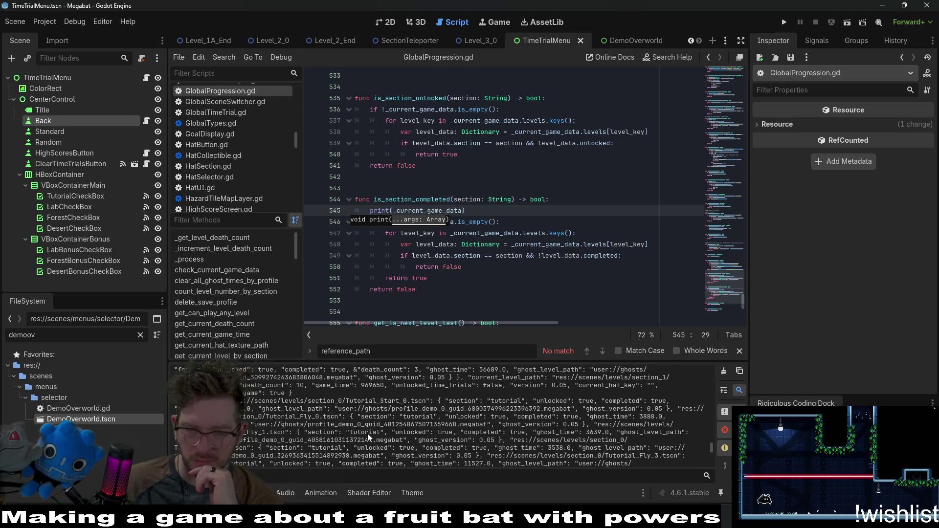
scroll(368, 437, down, 8)
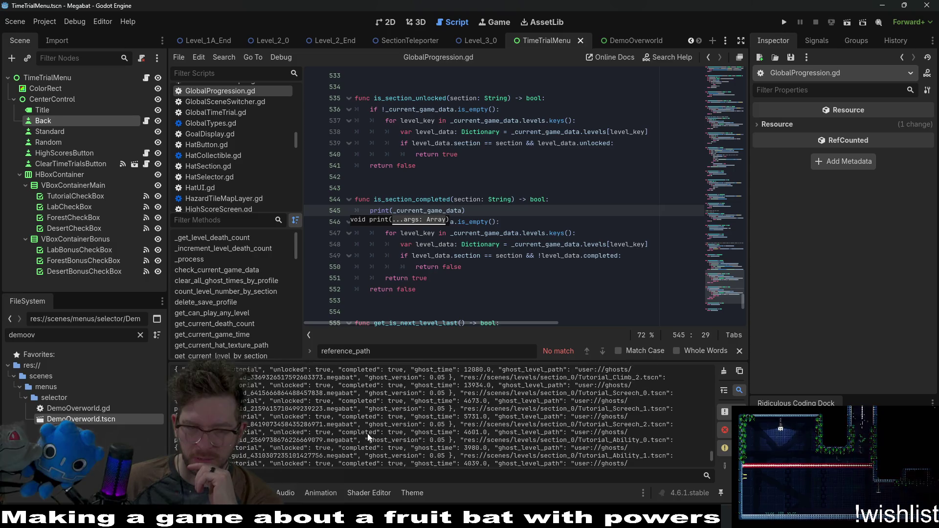
scroll(368, 436, up, 5)
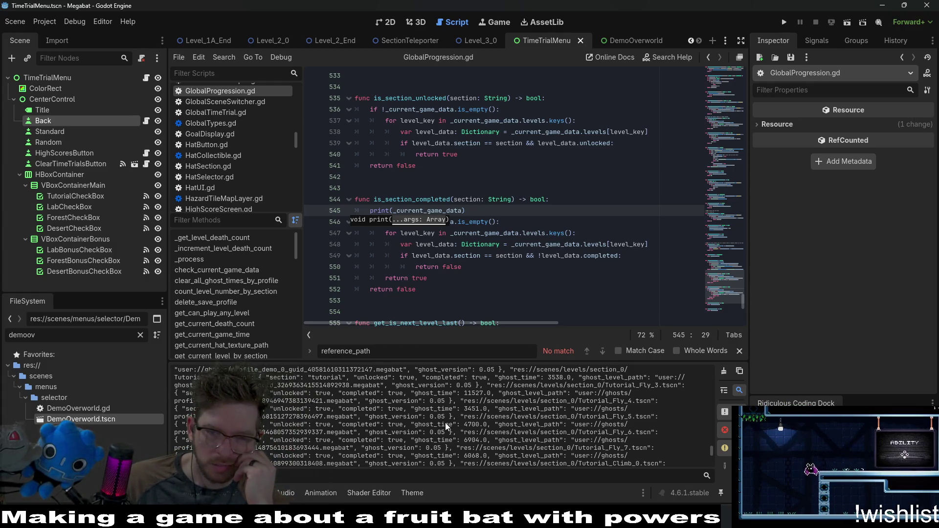
scroll(489, 433, down, 5)
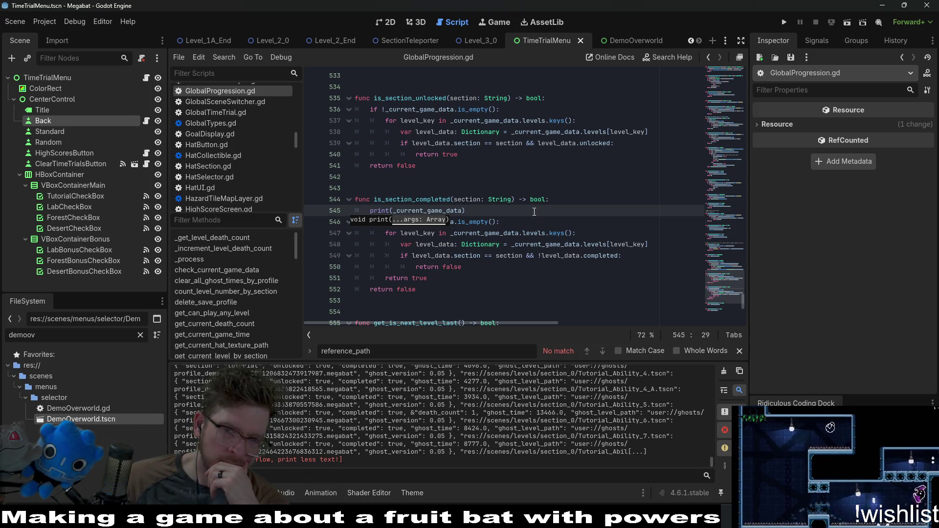
drag(467, 211, 568, 199)
key(BackSpace)
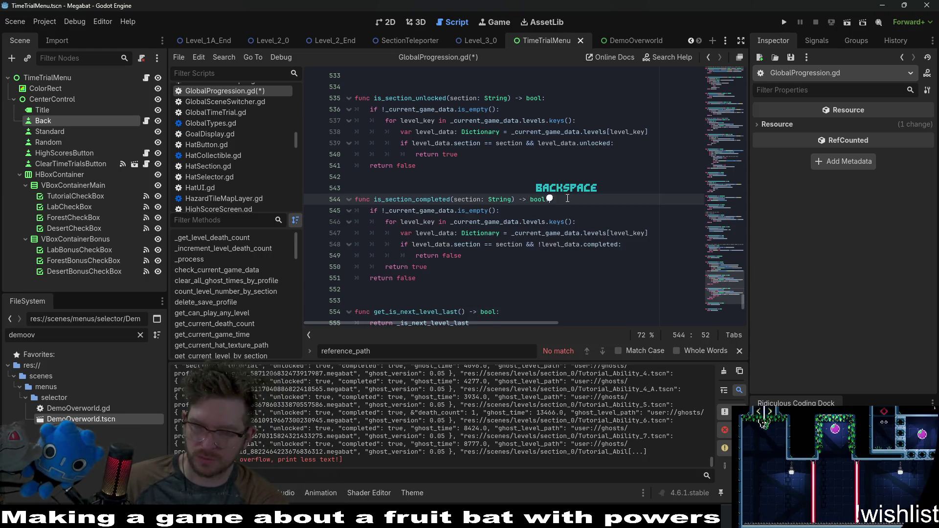
- Save GlobalProgression.gd without the debug print line
click(555, 251)
key(ctrl+s)
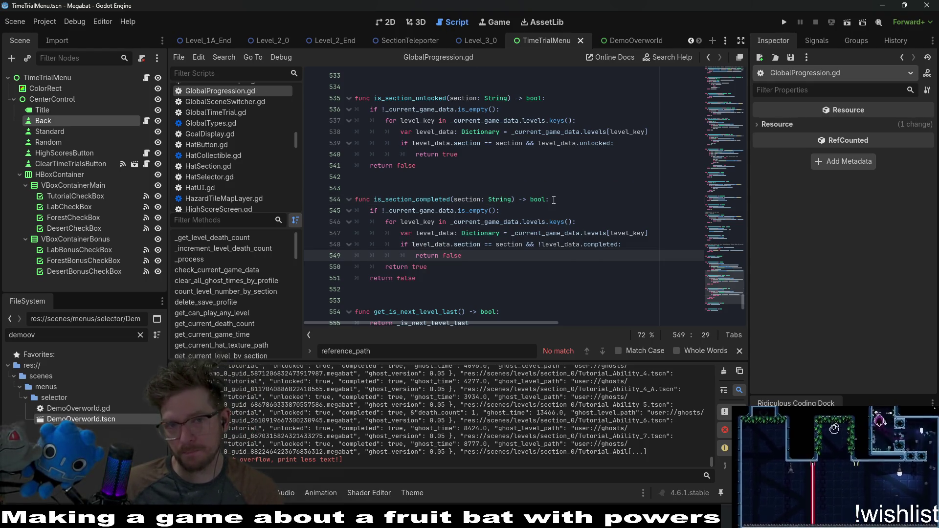
double_click(421, 211)
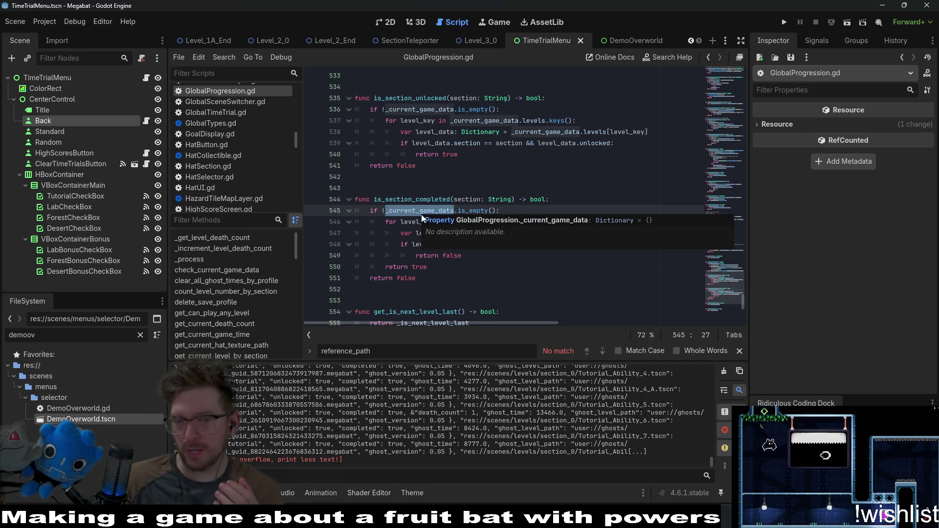
- Open GlobalConstants.gd via Quick Open, review DEMO_LEVELS, and return to GlobalProgression.gd
key(shift+alt+o)
text(globalcons)
key(Return)
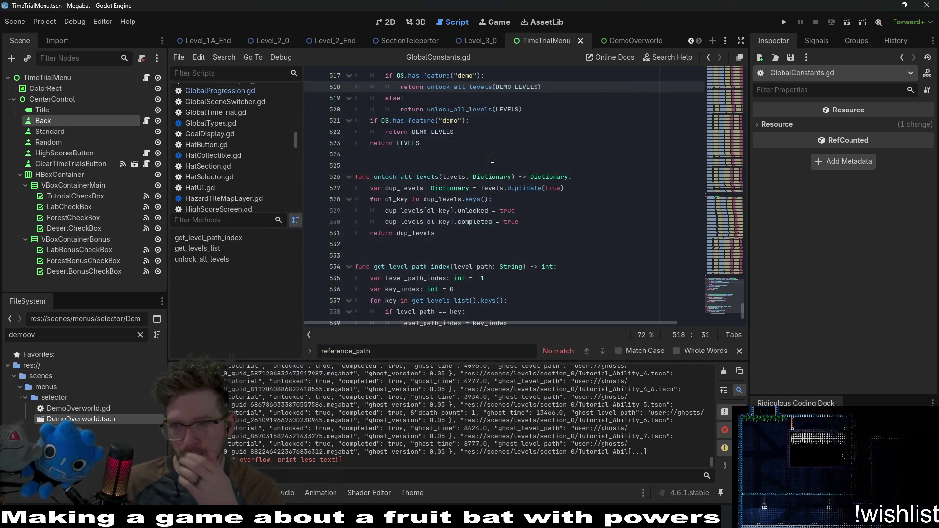
mouse_move(712, 207)
mouse_down()
mouse_move(727, 273)
mouse_move(721, 303)
mouse_up()
scroll(561, 206, up, 10)
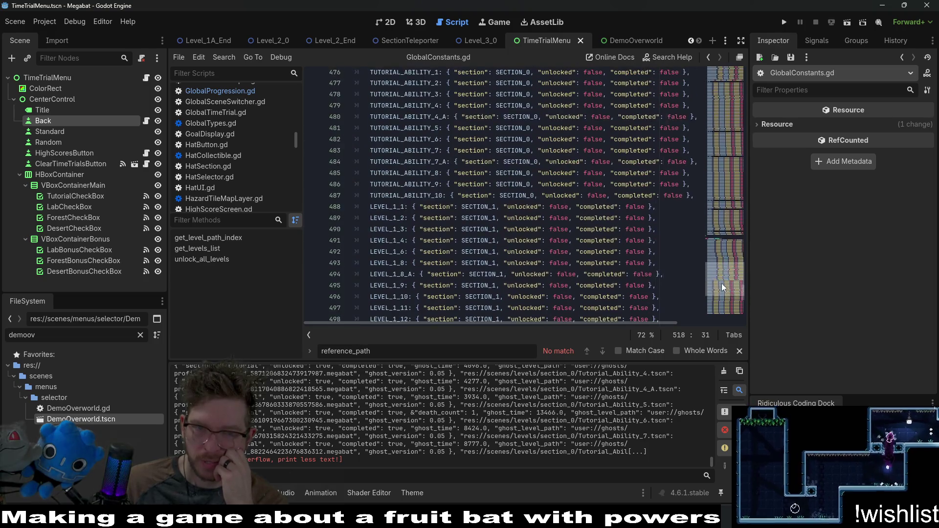
scroll(560, 206, down, 3)
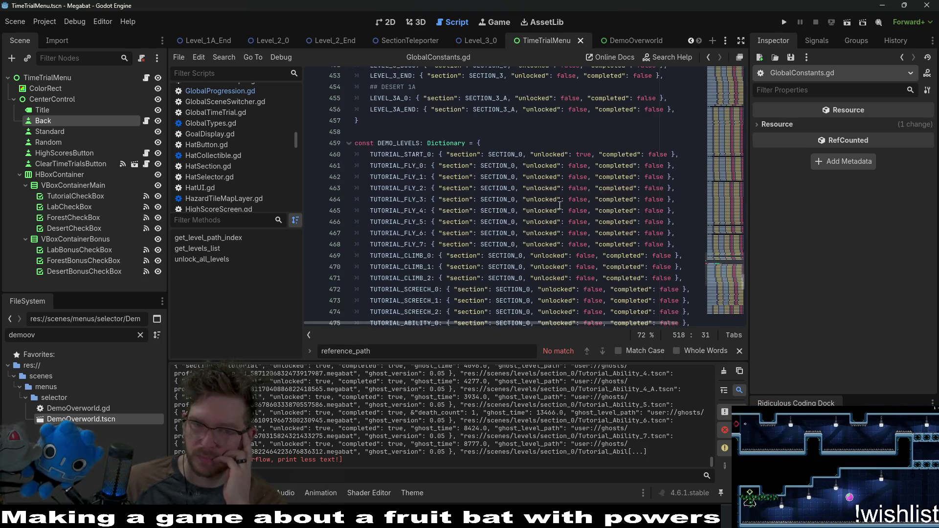
scroll(560, 206, down, 12)
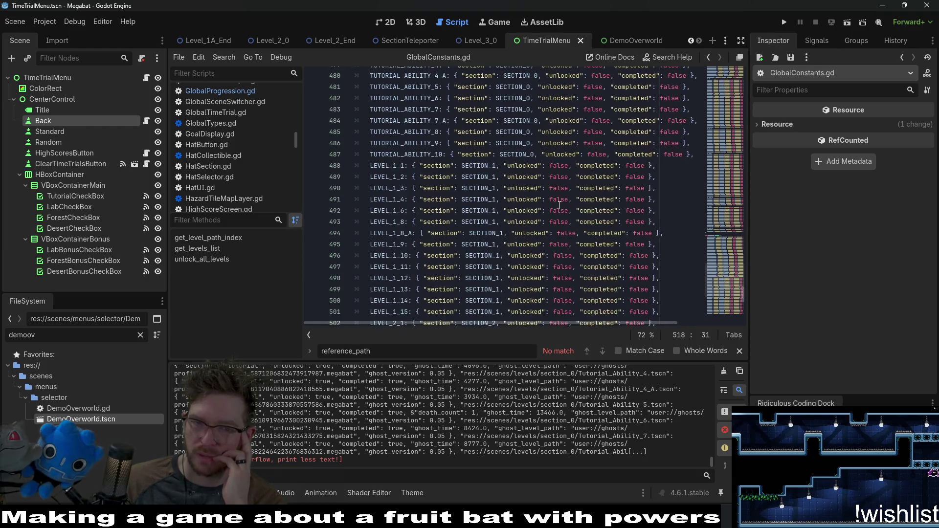
scroll(559, 206, down, 4)
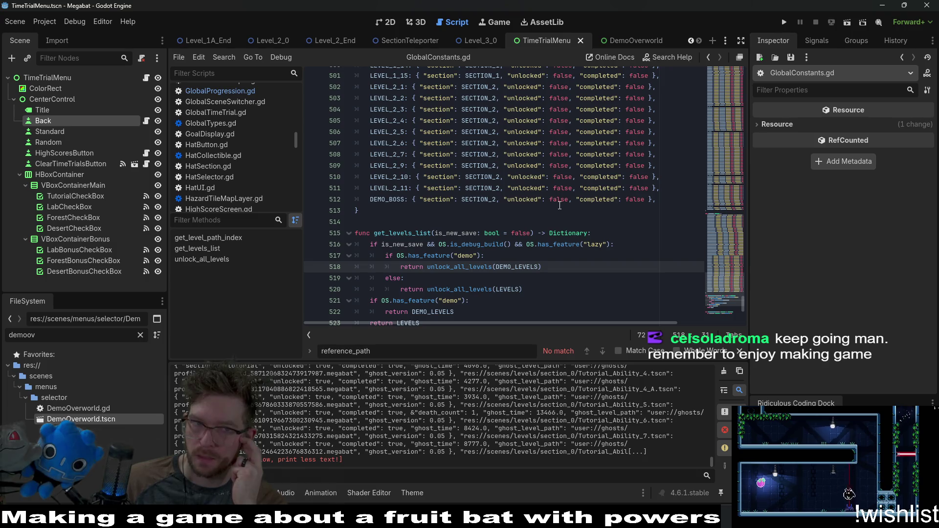
click(258, 95)
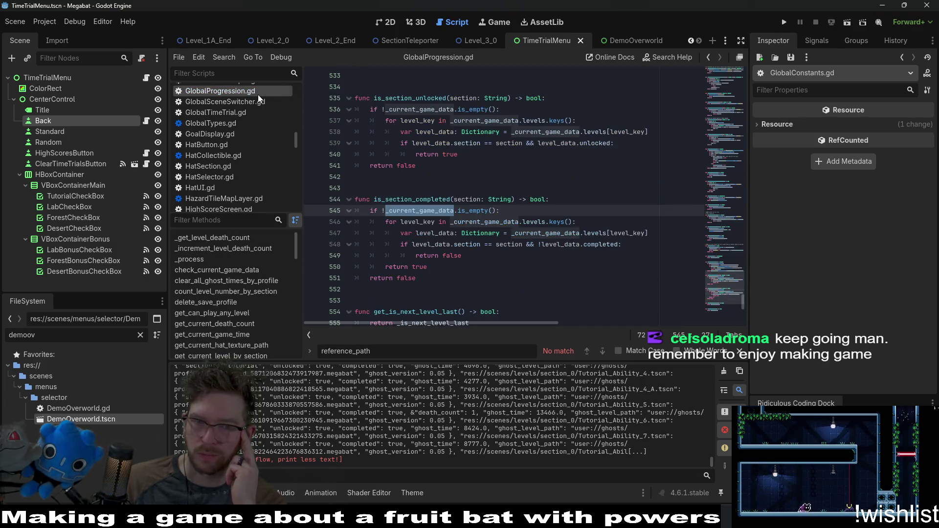
click(520, 213)
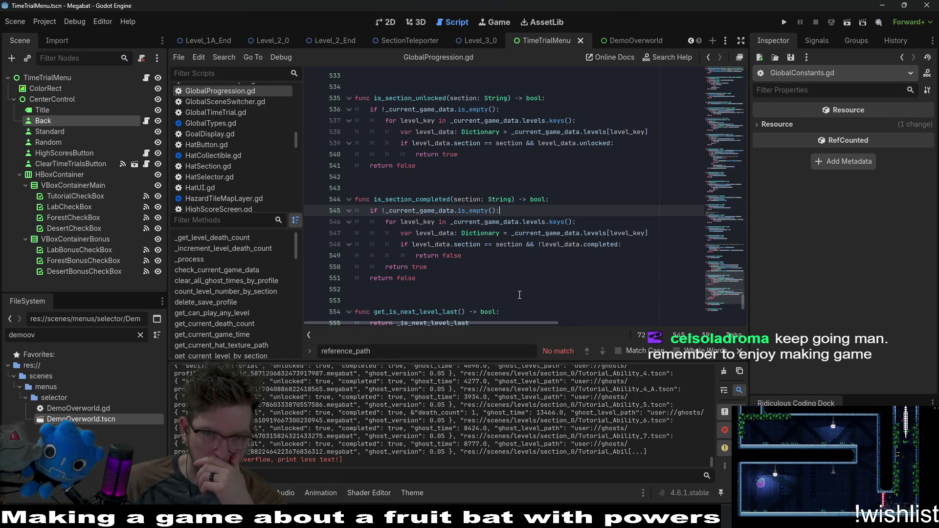
click(422, 199)
double_click(425, 199)
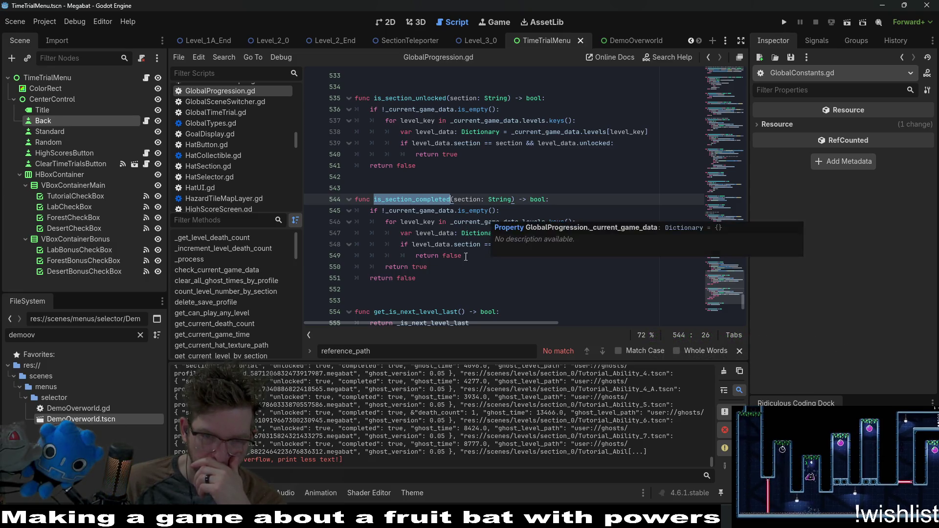
double_click(419, 267)
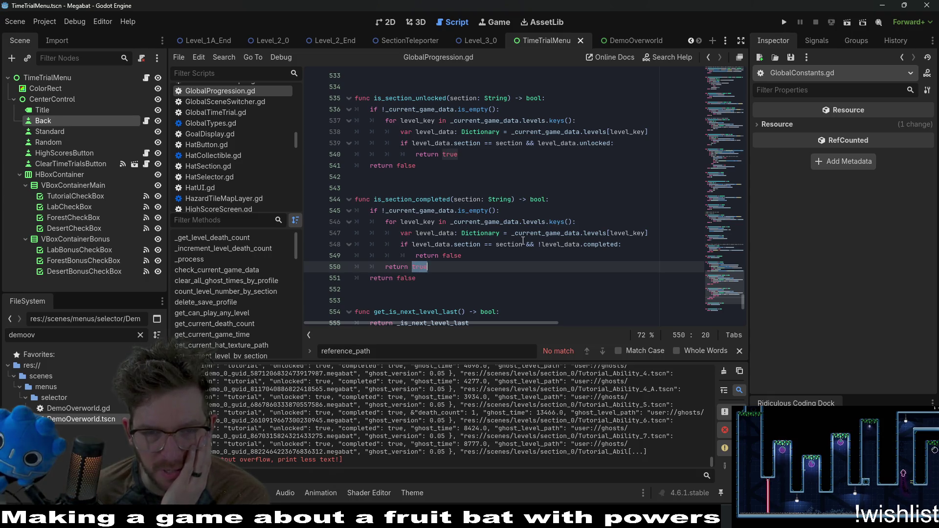
double_click(468, 244)
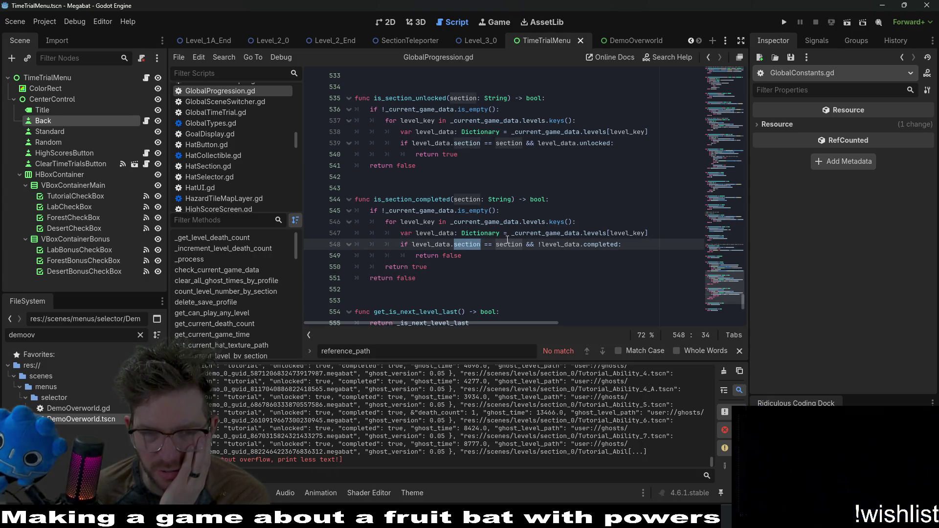
key(ctrl+z)
click(468, 255)
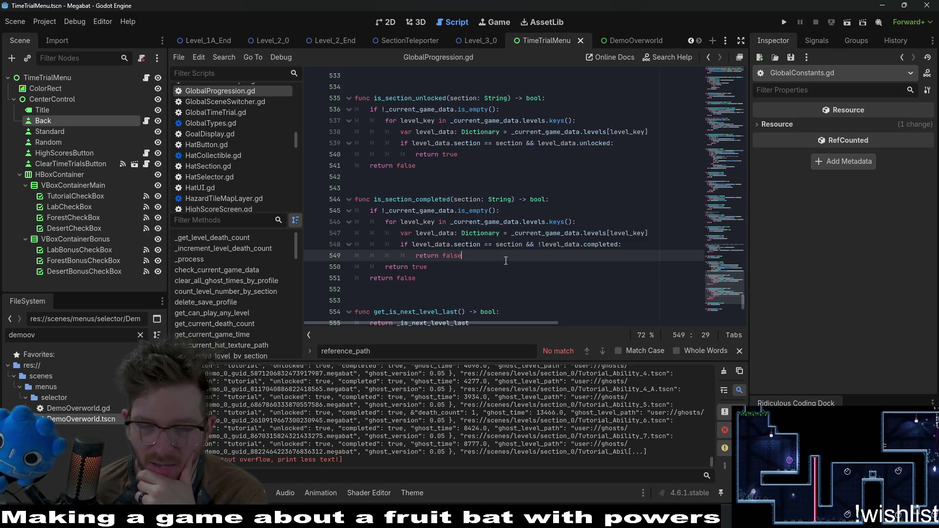
click(649, 234)
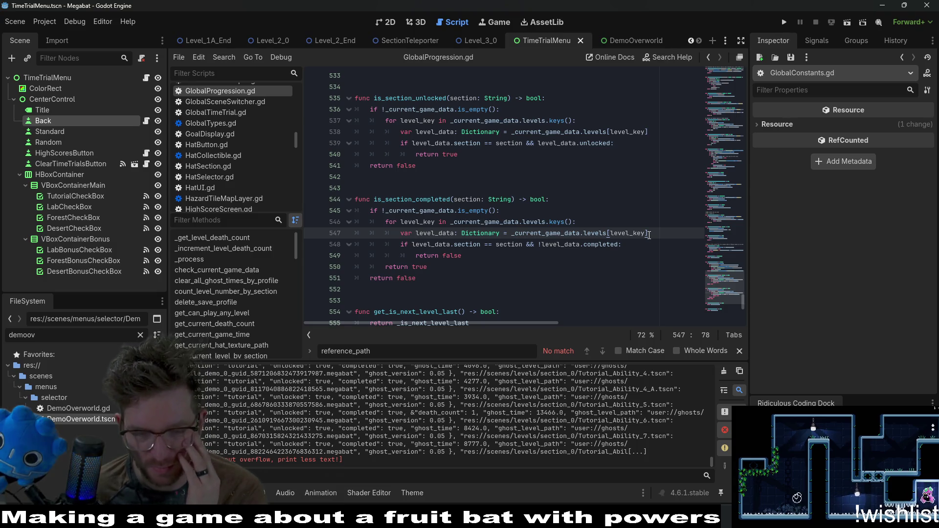
click(482, 251)
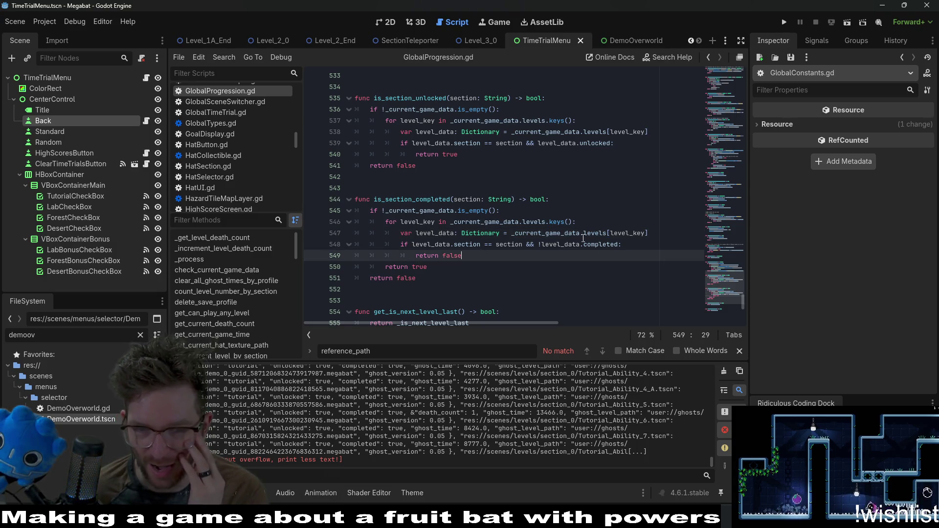
click(636, 246)
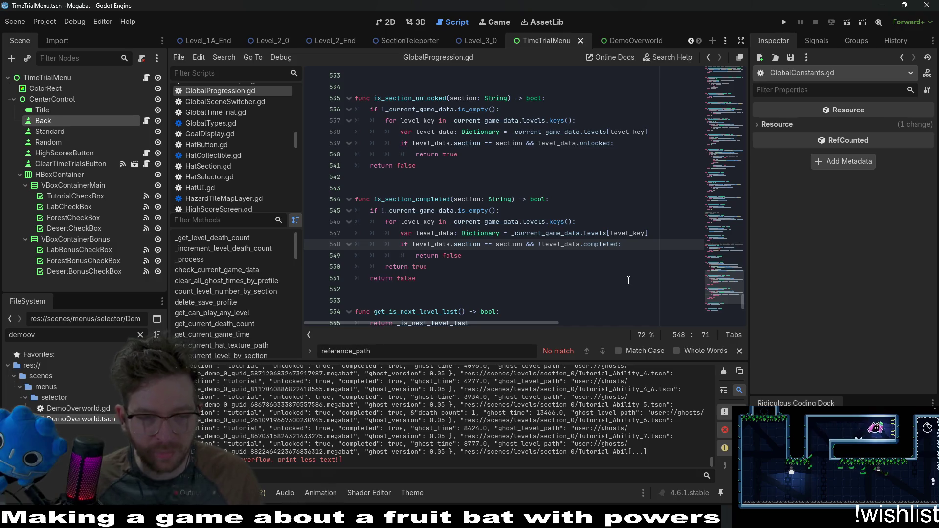
double_click(435, 233)
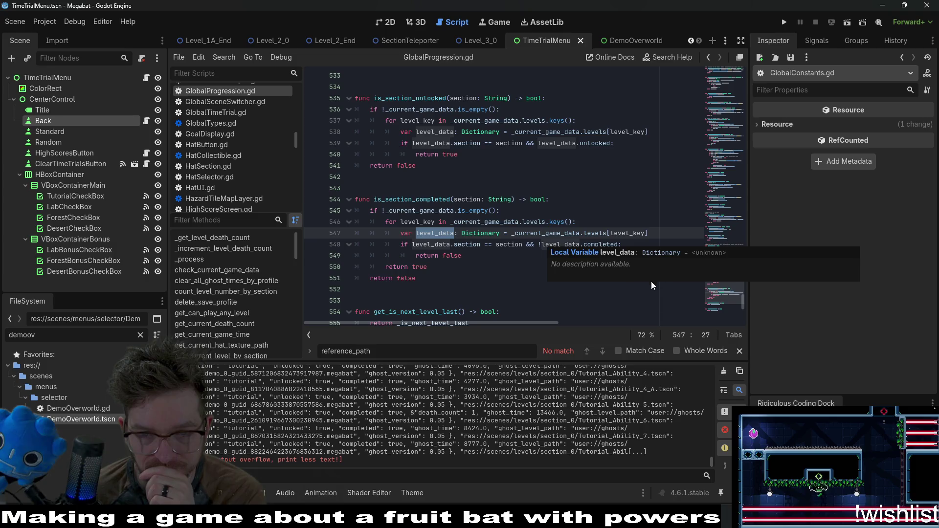
click(627, 291)
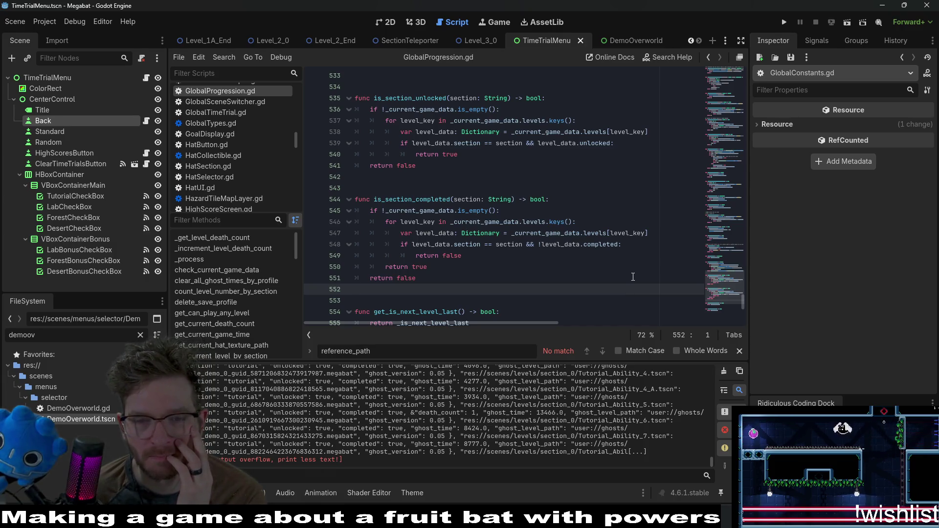
double_click(595, 234)
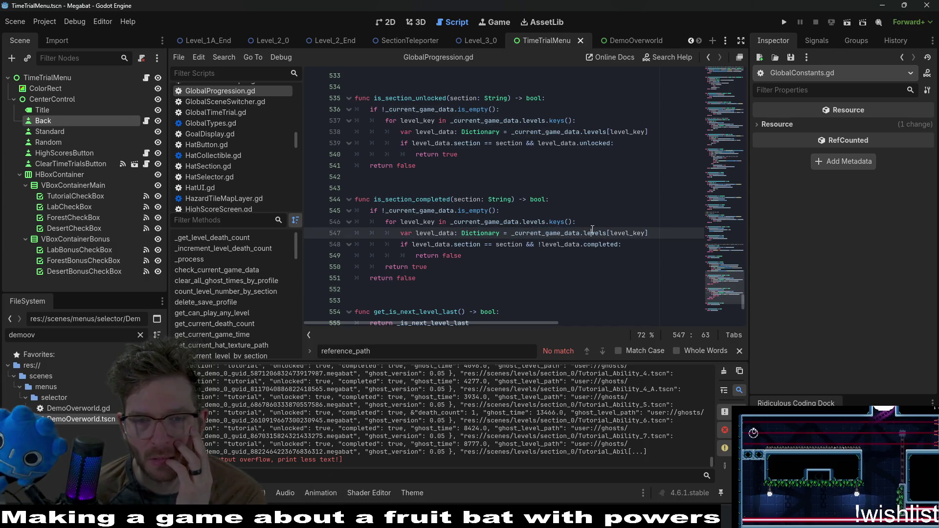
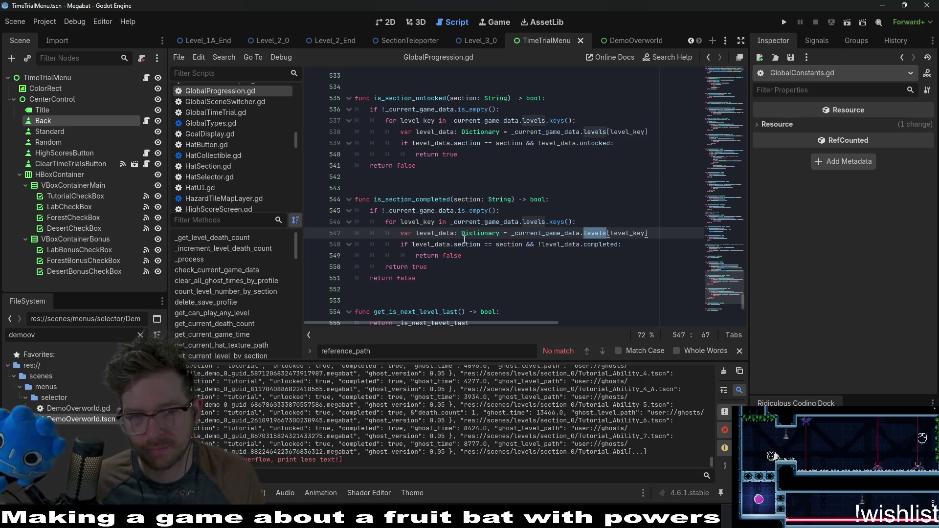
- Add 'var does_section_exist: bool = false' on a new line after the empty-data check
click(529, 209)
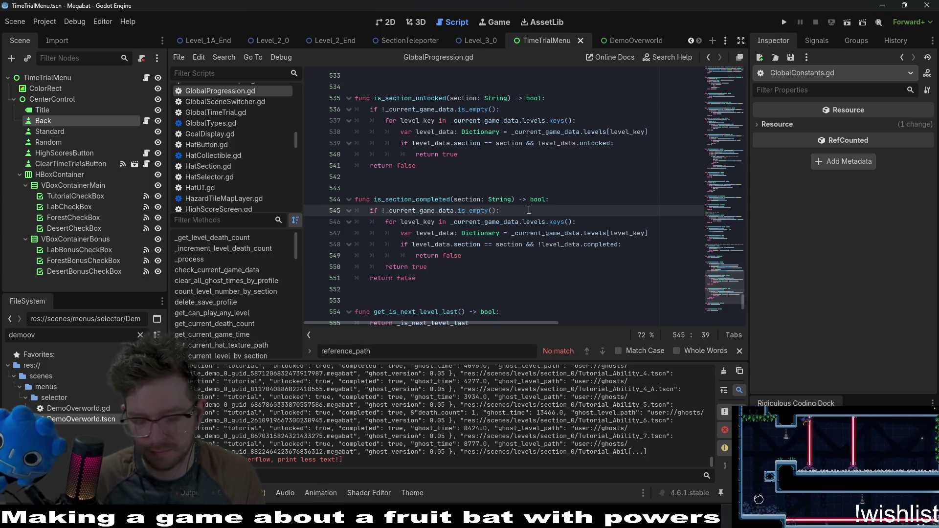
key(Return)
text(var does_section_)
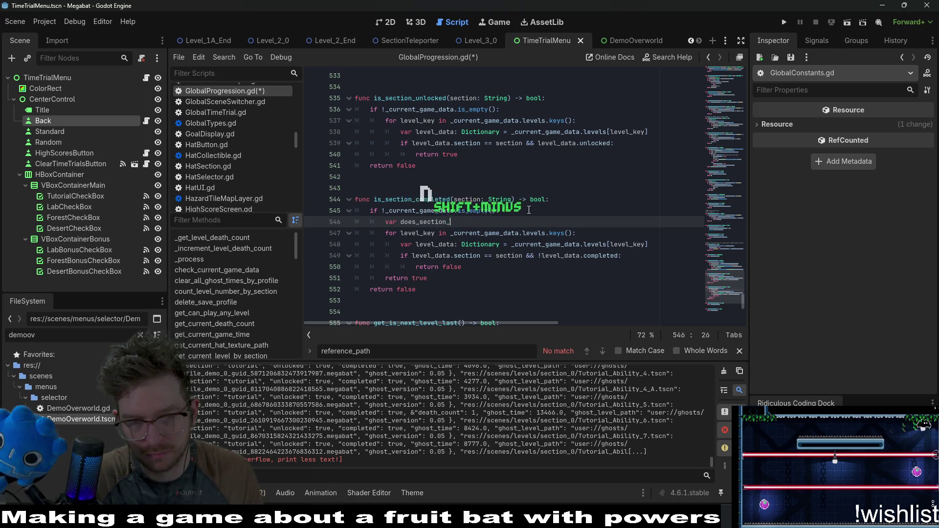
text(exist:)
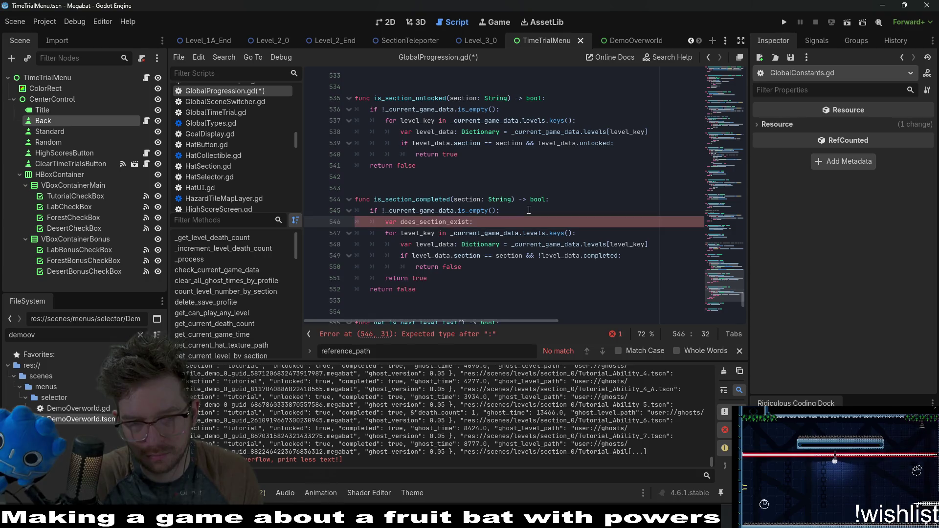
text( bool = )
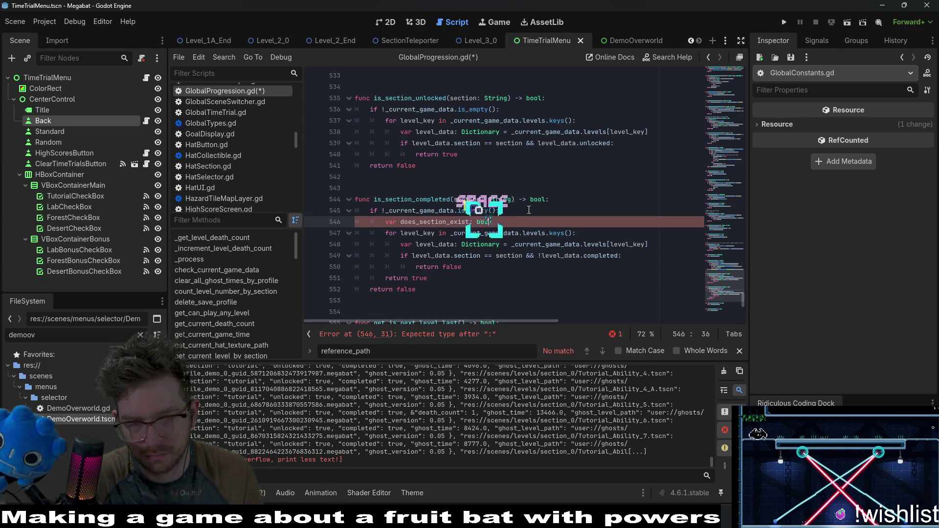
text(false)
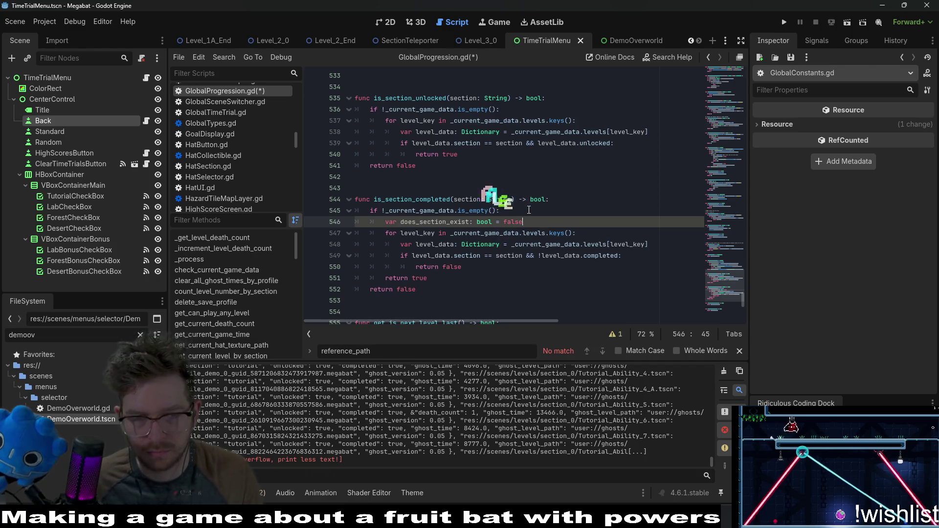
double_click(426, 221)
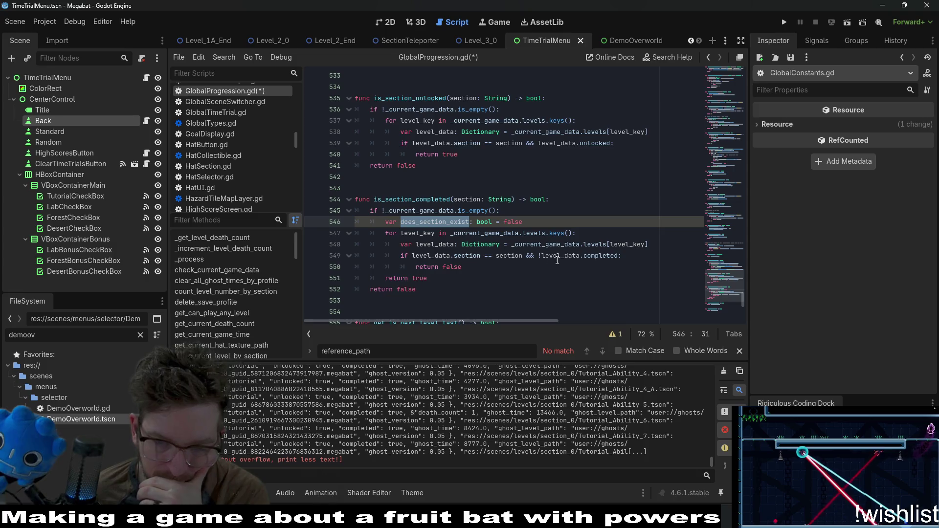
double_click(445, 247)
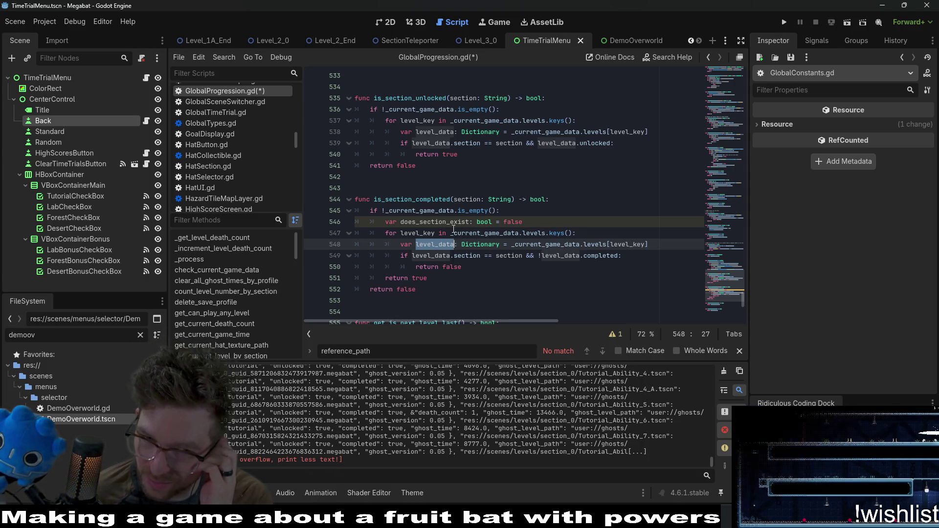
click(453, 277)
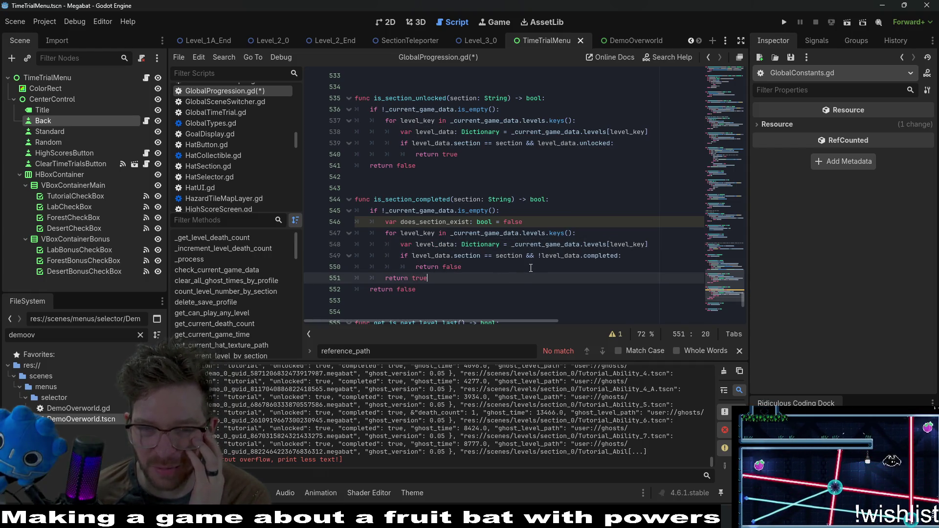
double_click(424, 246)
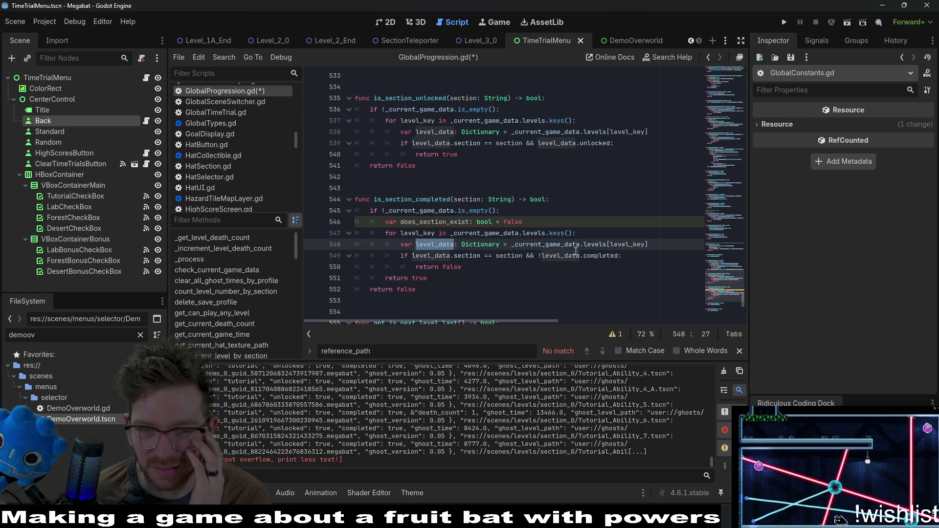
click(576, 280)
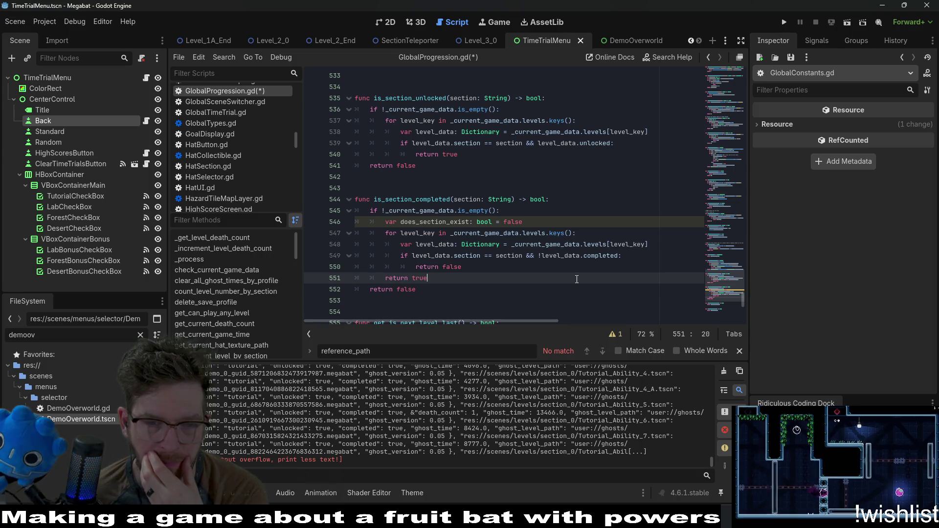
double_click(422, 220)
key(ctrl+c)
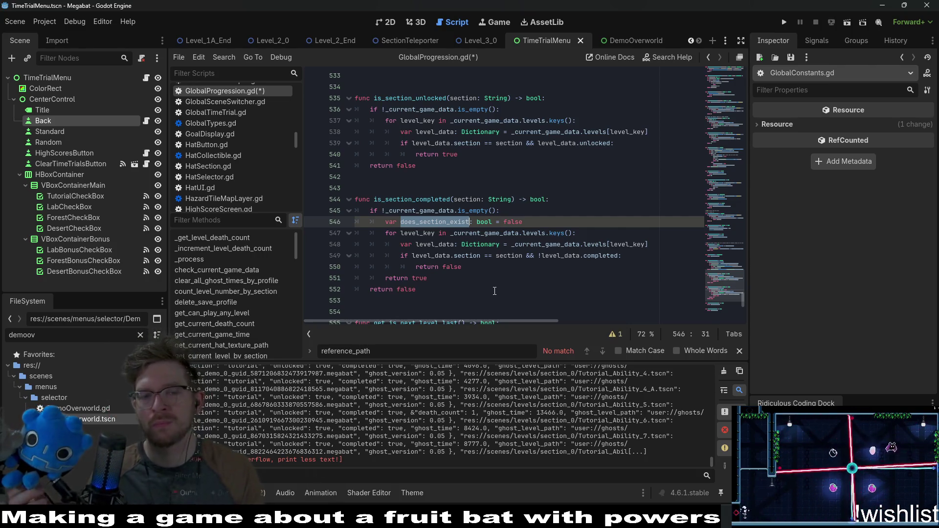
click(484, 272)
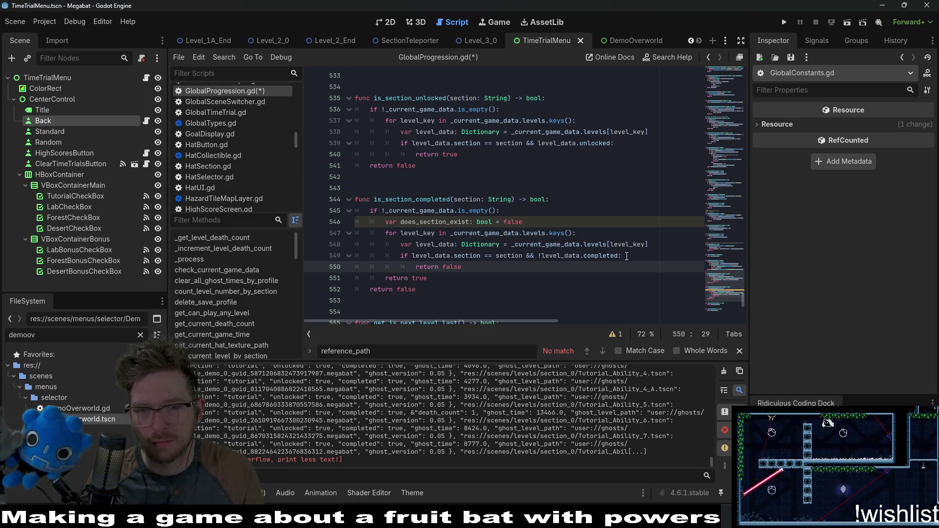
click(627, 256)
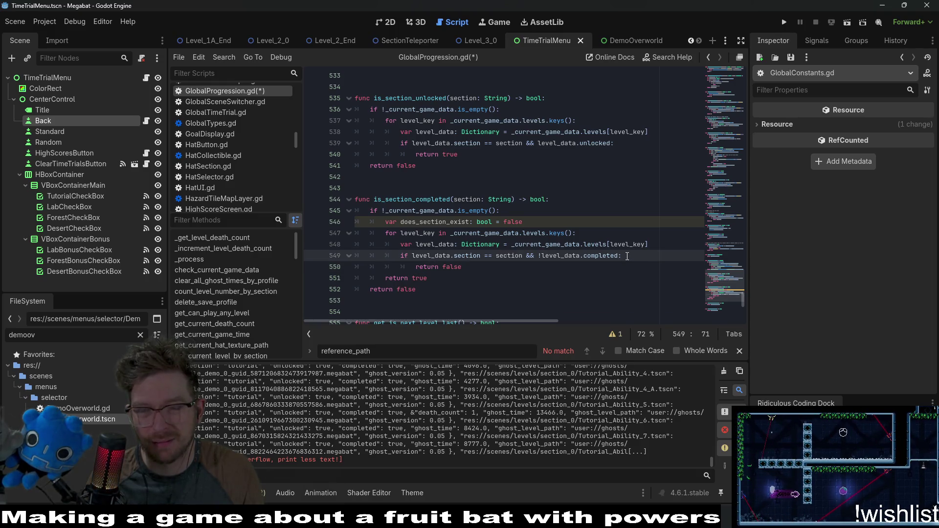
- Below the level_data lookup, add 'if level_data.section == section:' setting does_section_exist = true
click(653, 244)
key(Return)
text(if level_dat)
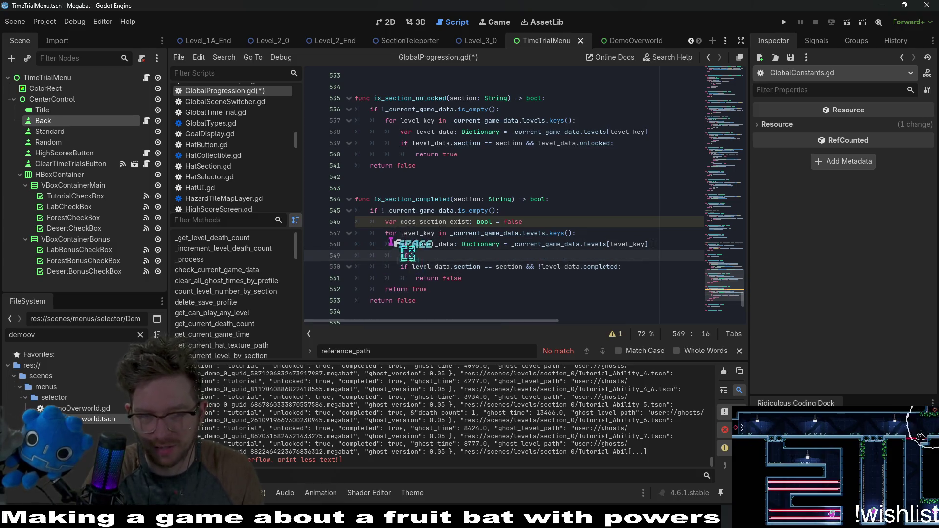
text(a.section)
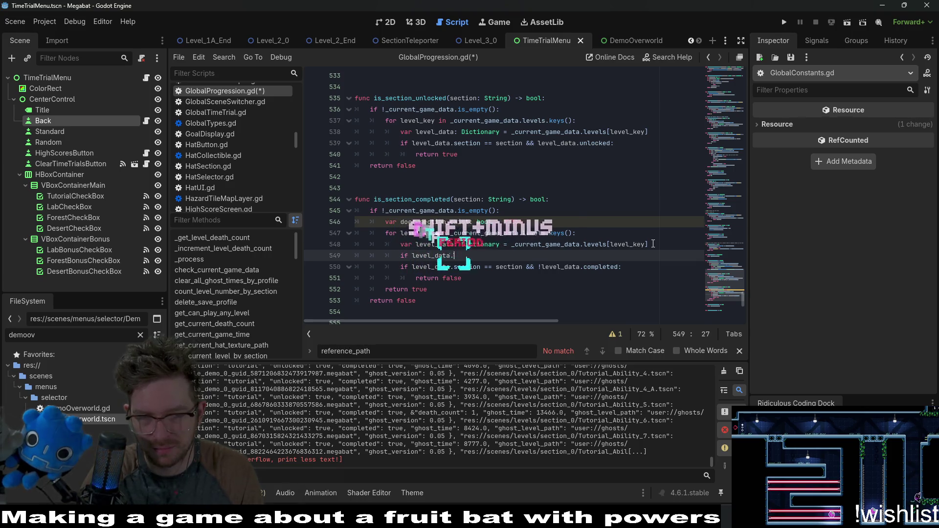
text( == section:)
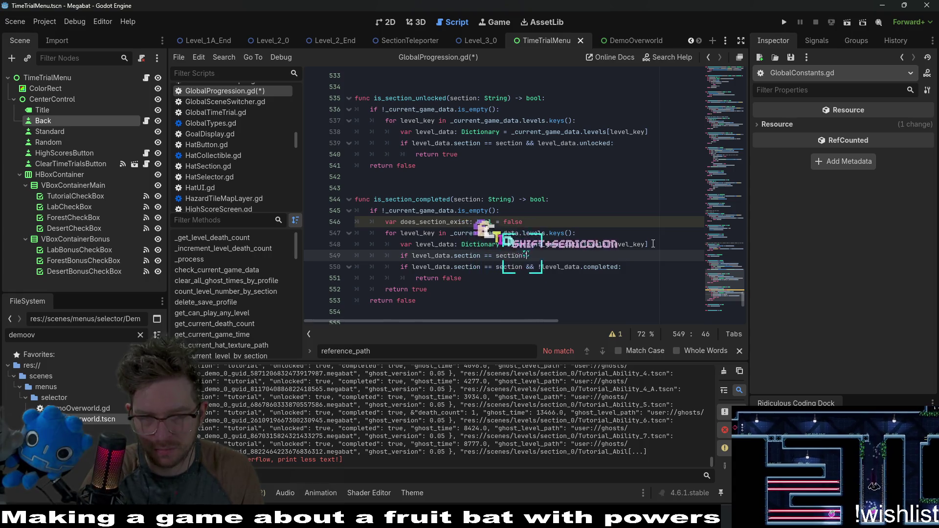
key(Return)
key(ctrl+v)
text(= true)
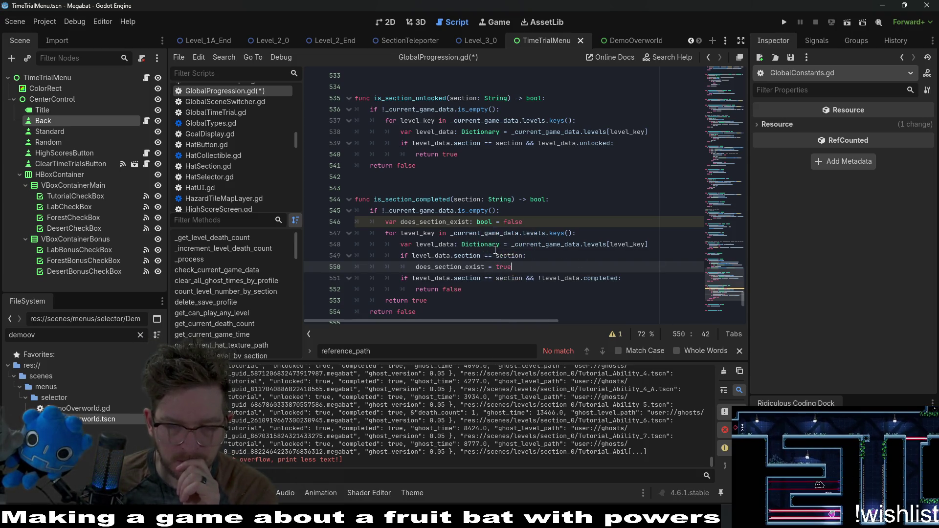
- Replace the final 'return true' with does_section_exist and save the script
click(532, 258)
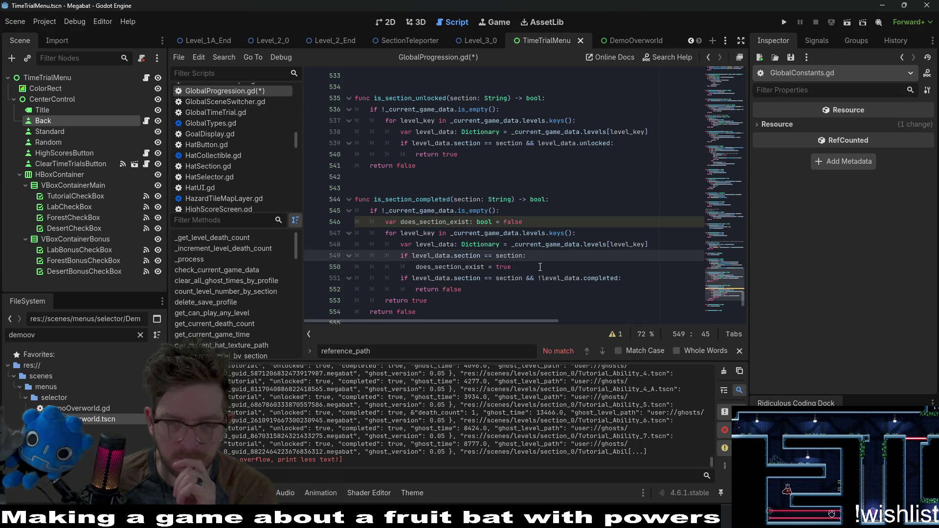
double_click(462, 266)
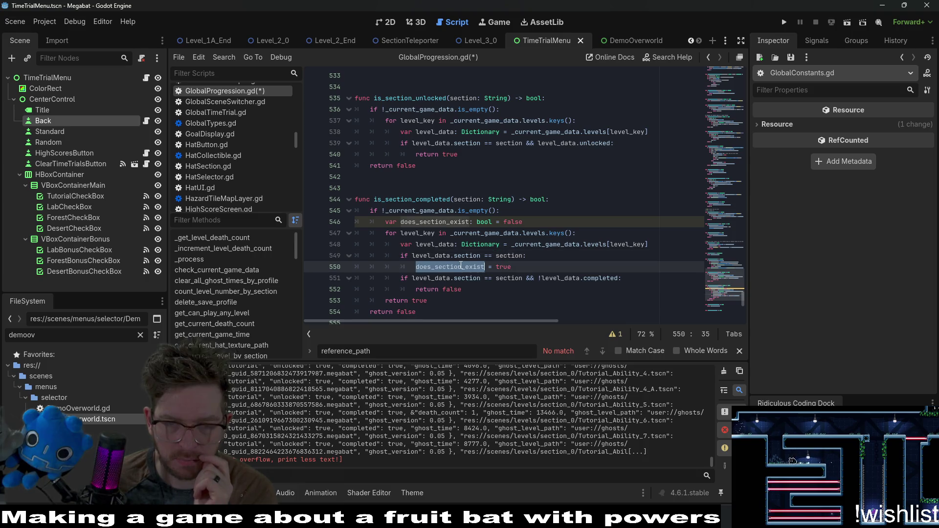
click(531, 244)
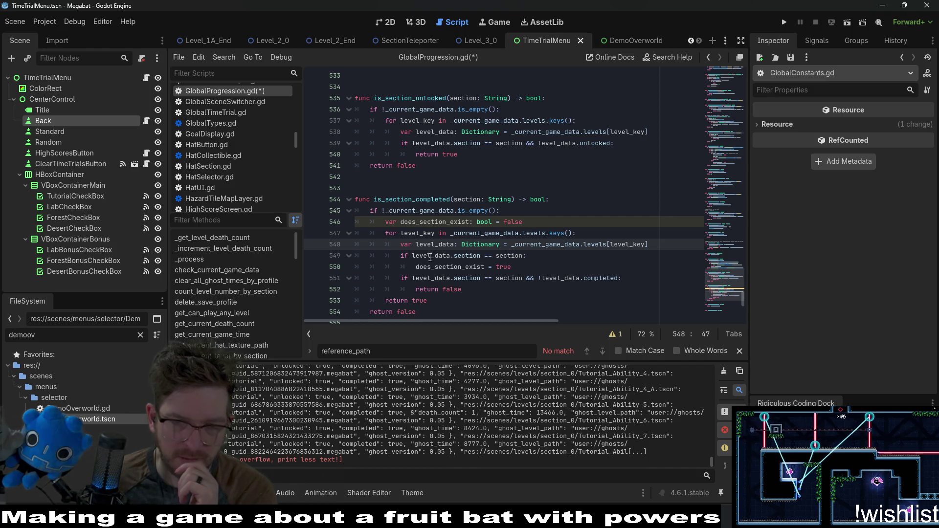
double_click(465, 255)
double_click(450, 266)
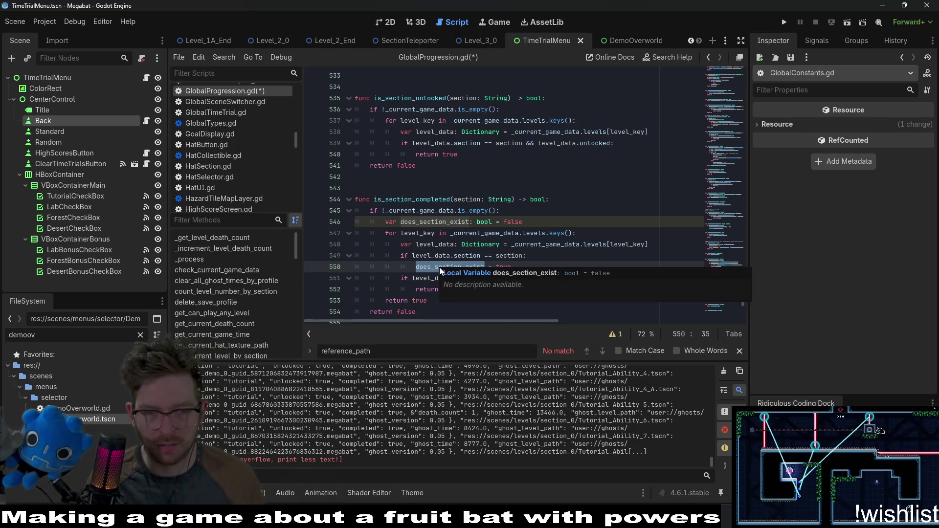
double_click(419, 301)
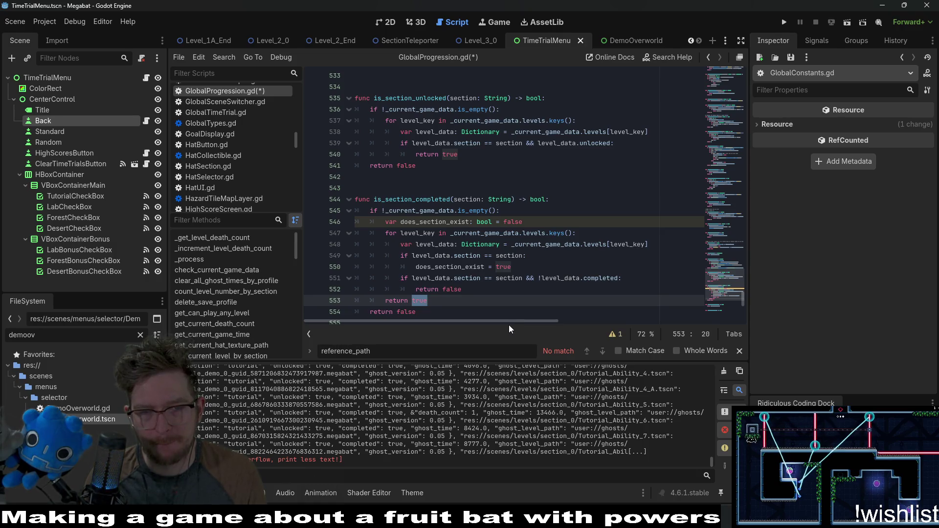
key(ctrl+v)
click(507, 286)
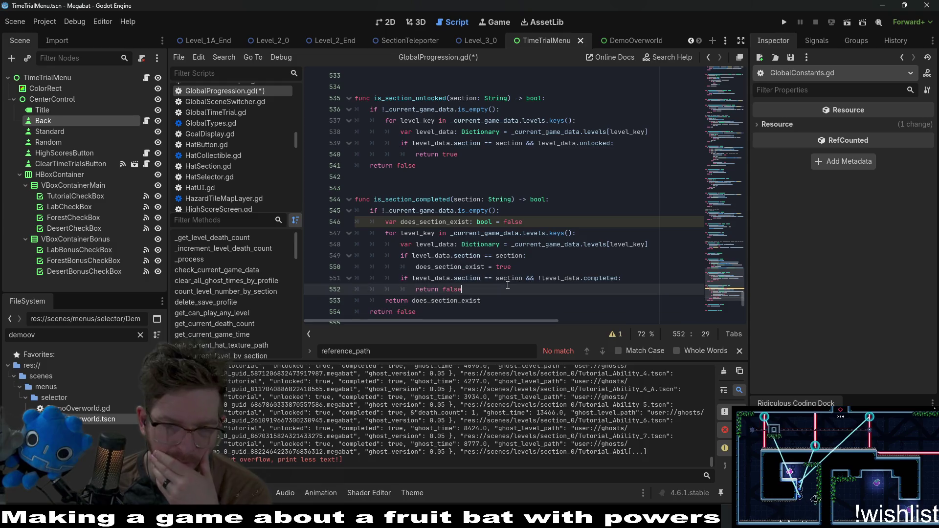
key(ctrl+s)
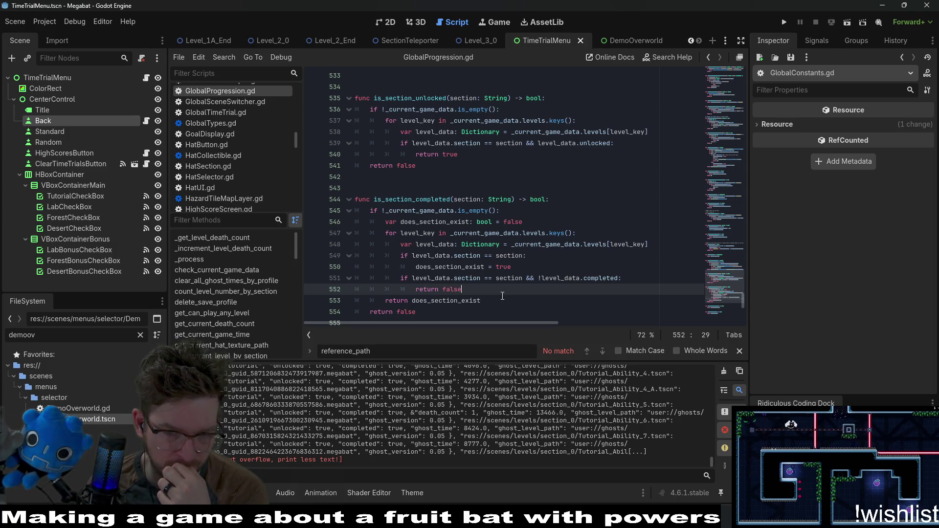
double_click(456, 266)
click(486, 300)
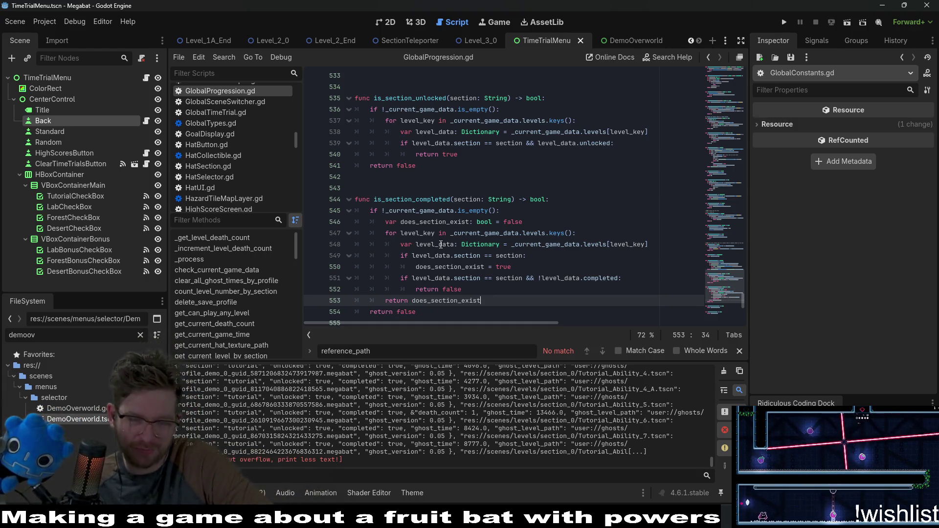
double_click(449, 221)
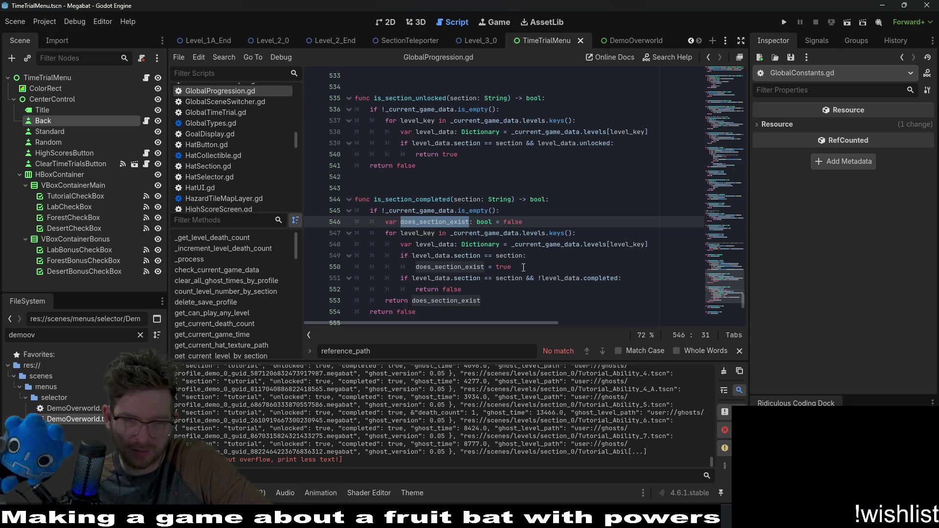
drag(512, 288, 386, 257)
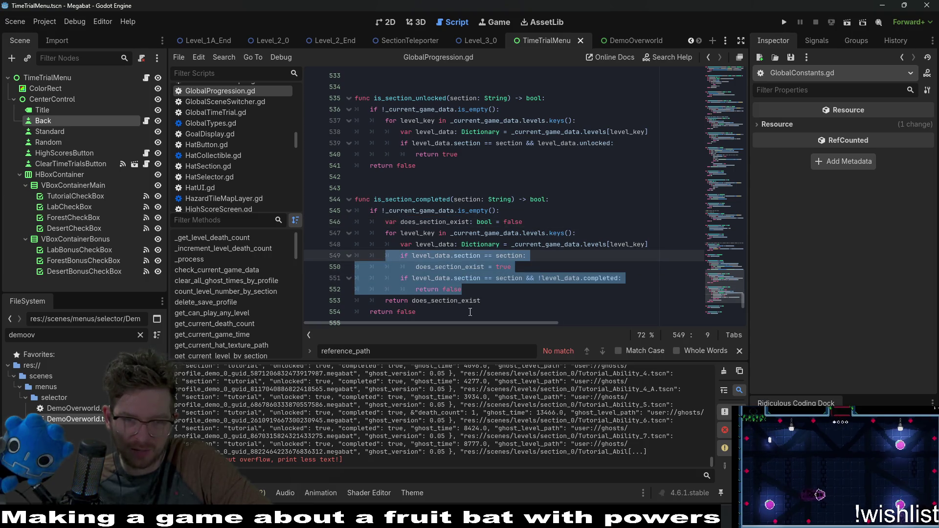
double_click(456, 301)
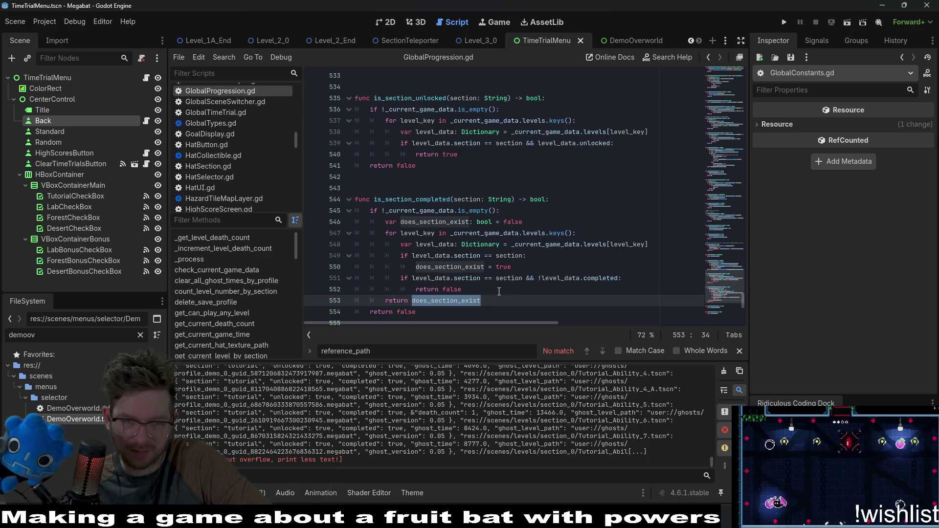
click(513, 265)
drag(518, 271, 414, 270)
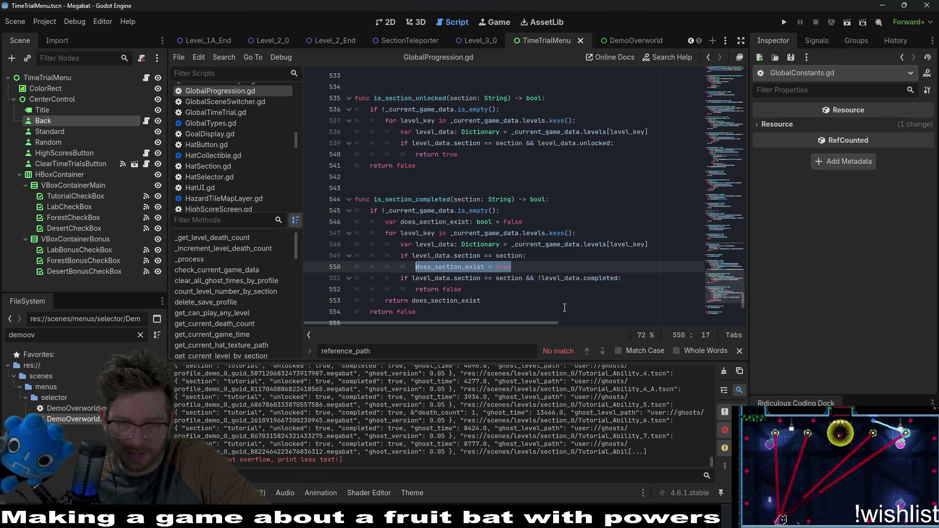
drag(506, 289, 411, 282)
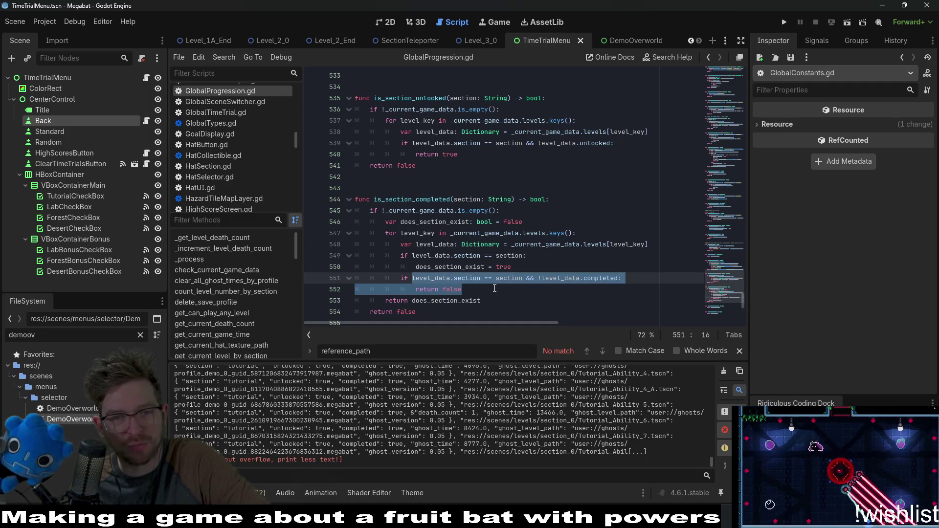
- Rewrite line 551 as 'if !level_data.completed:', nest it under the section check, save, and run
double_click(464, 301)
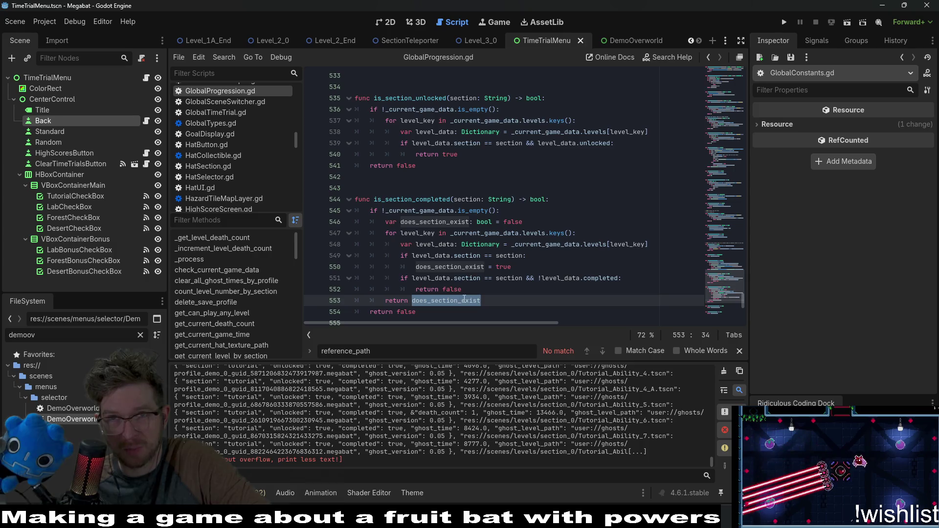
drag(462, 289, 401, 280)
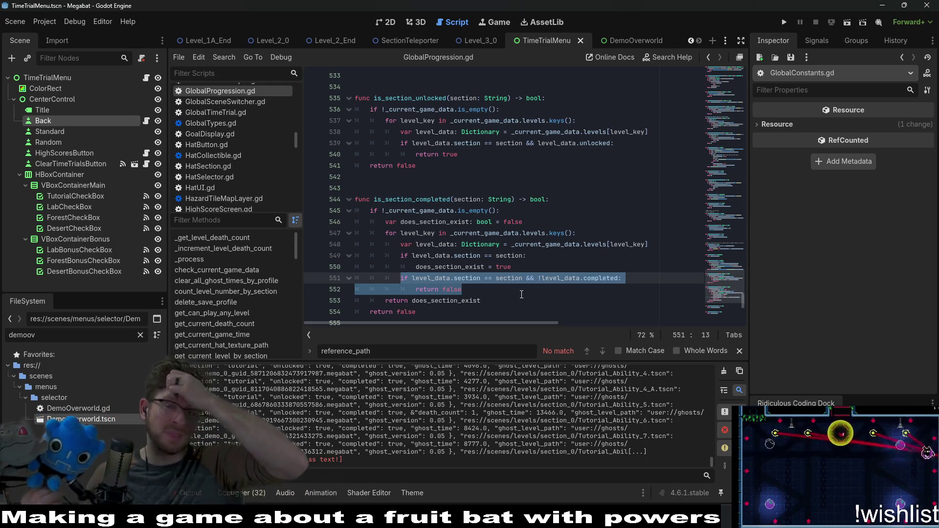
double_click(457, 288)
drag(602, 283, 573, 281)
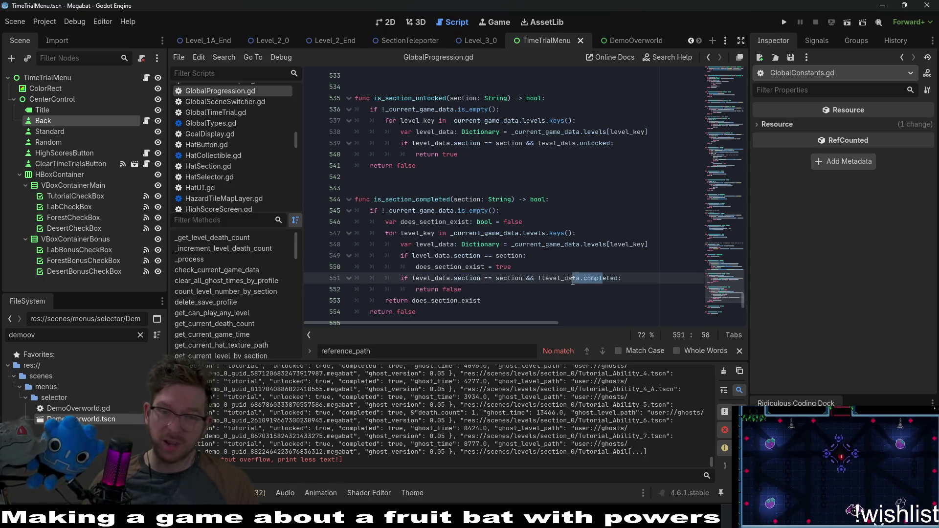
double_click(455, 289)
drag(499, 300, 406, 299)
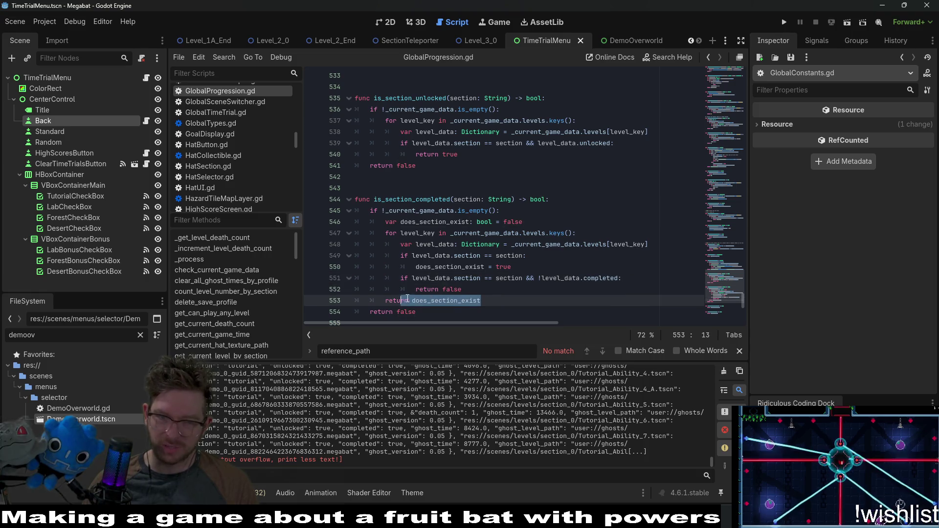
click(478, 289)
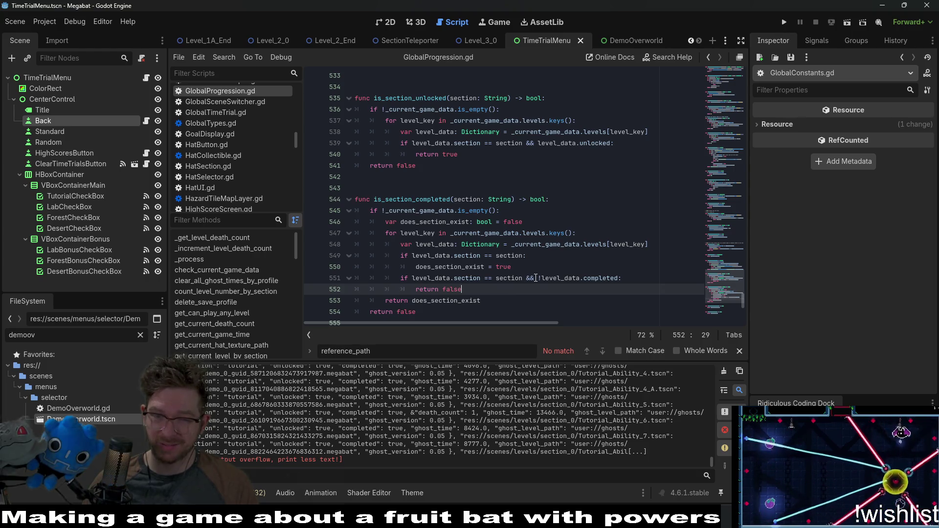
double_click(529, 278)
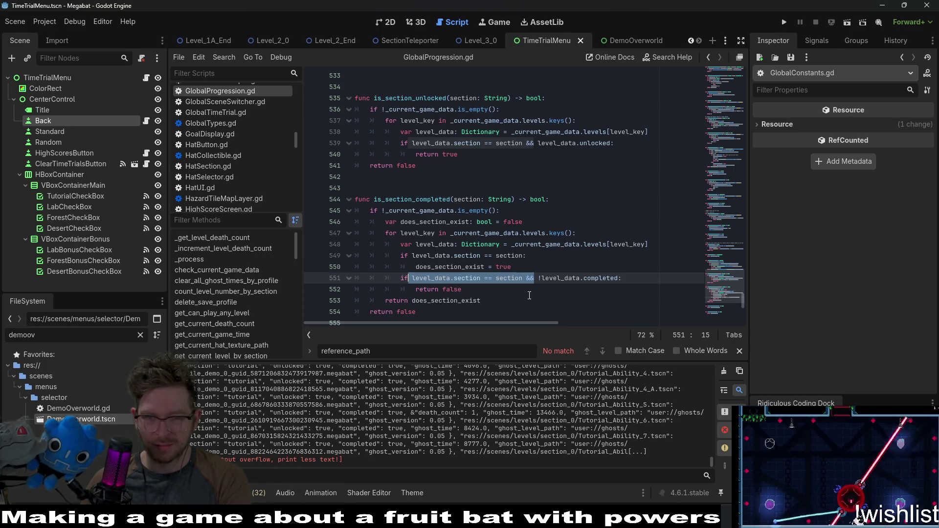
drag(486, 289, 392, 280)
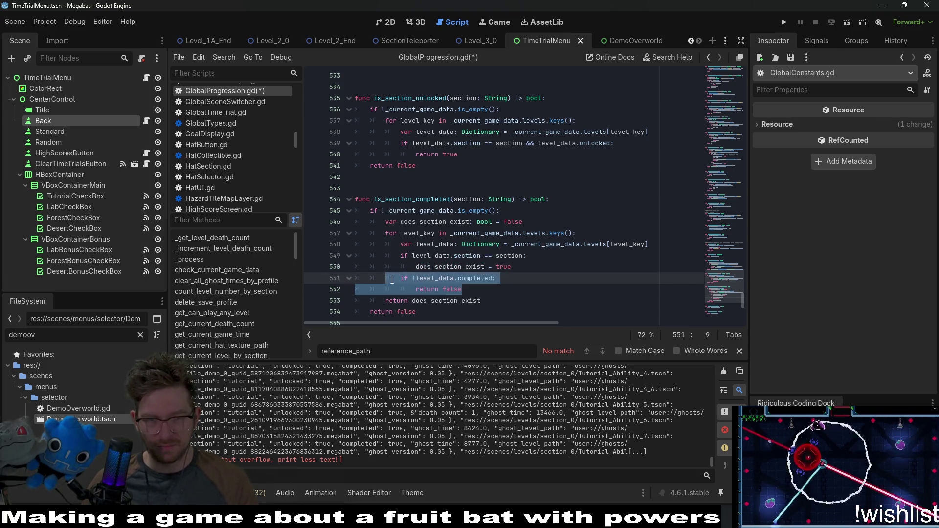
click(530, 292)
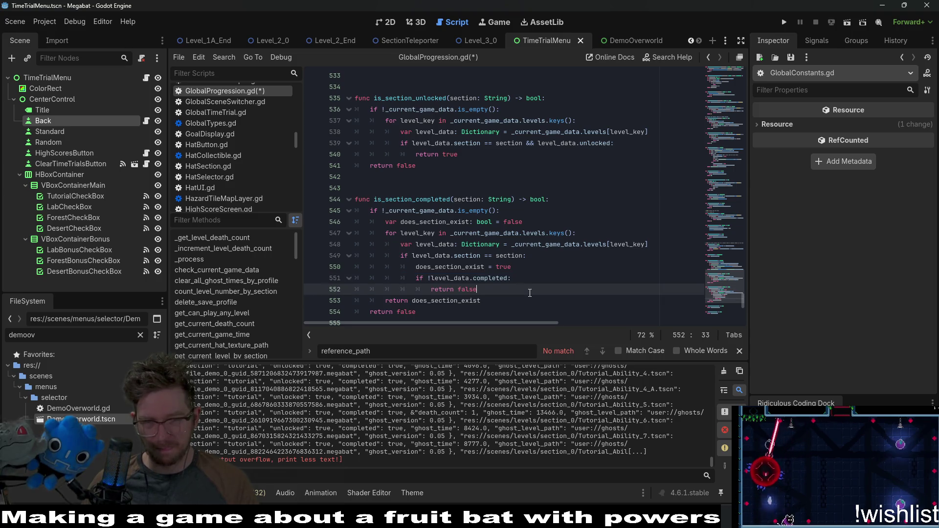
key(ctrl+s)
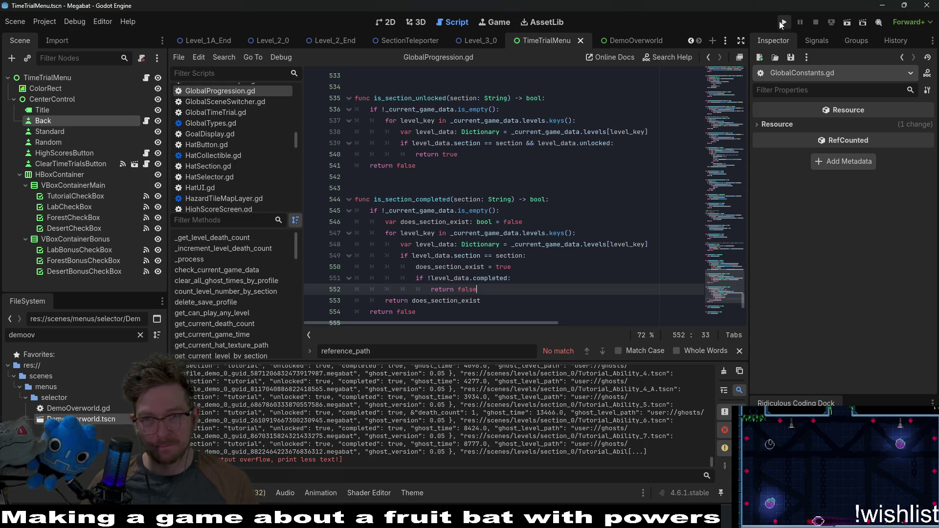
click(782, 22)
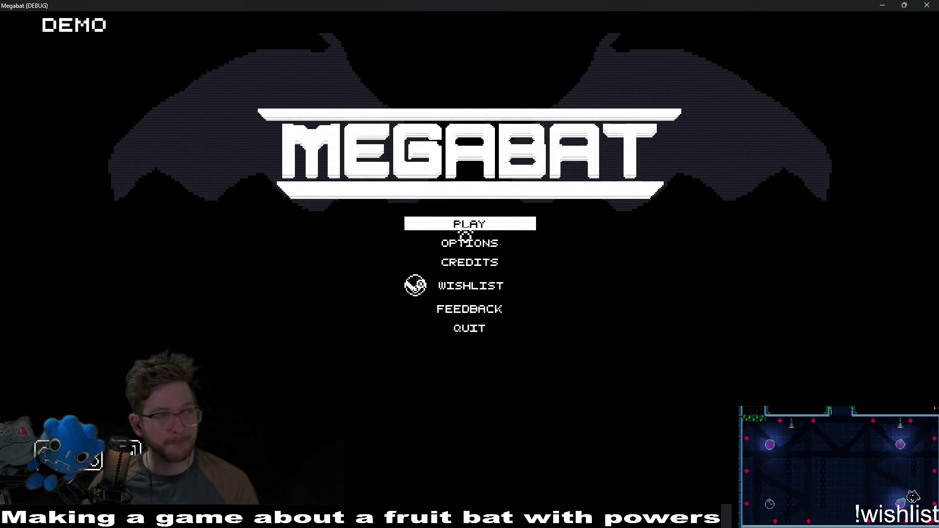
- Load the fully completed save profile and start a Standard time trial with only Lab levels
click(465, 236)
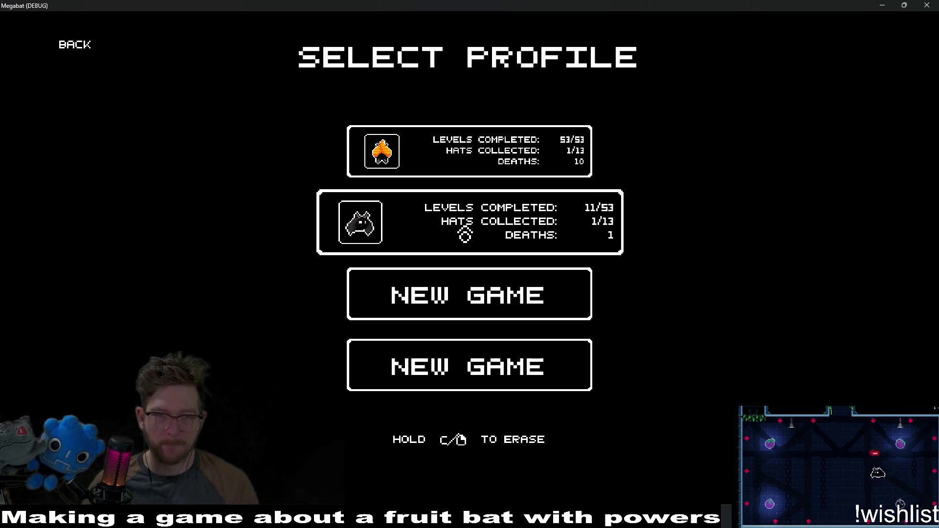
click(487, 169)
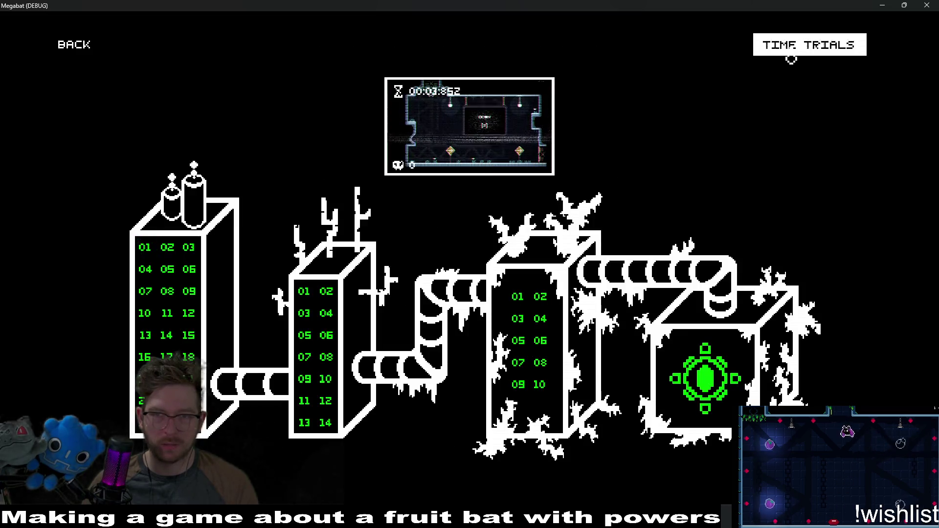
click(791, 54)
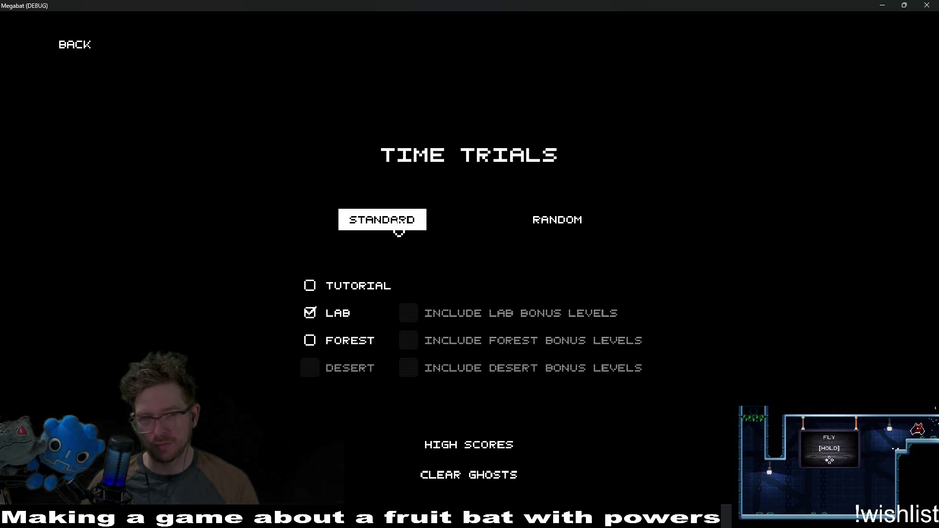
click(399, 228)
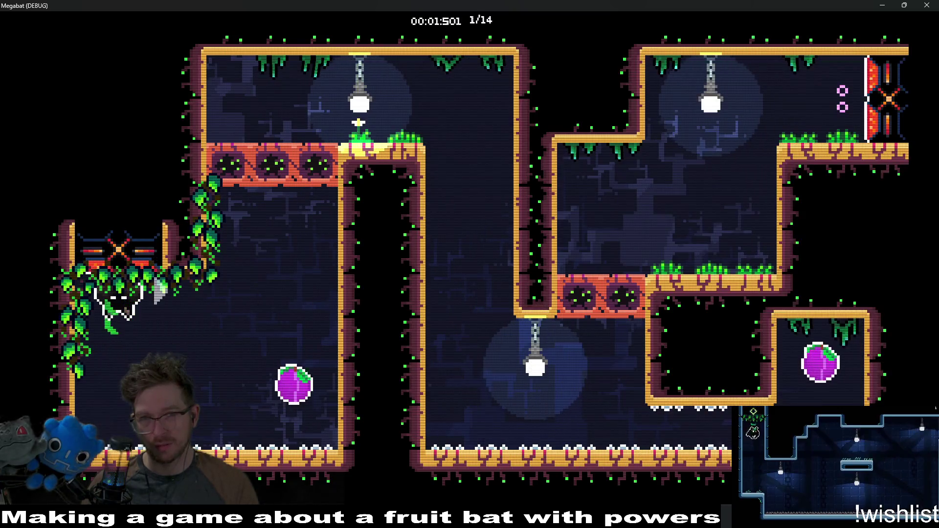
- Clear Lab level 1 by collecting the fruit and leaving through the top-right door
key(Right)
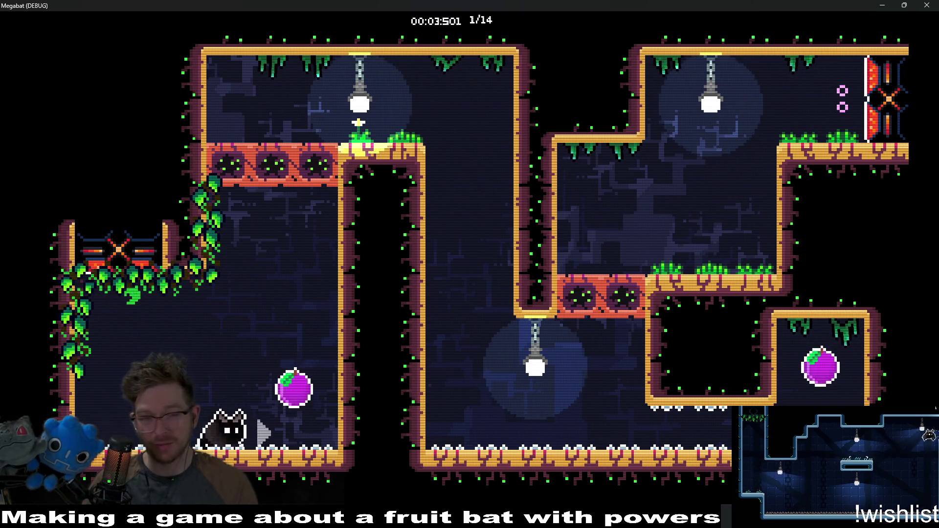
key(Down)
key(Right)
key(Left)
key(Up)
key(Up)
key(Right)
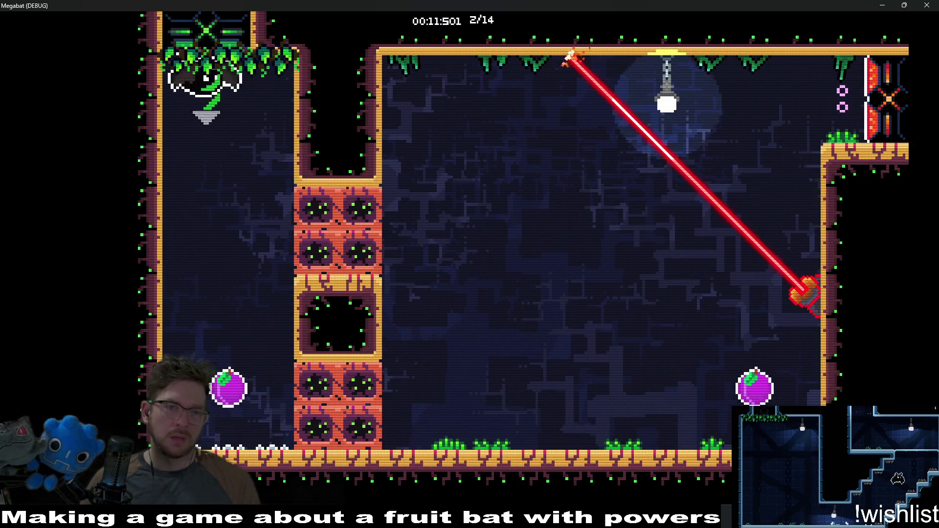
- Clear level 2 by dashing through the crumbling blocks and flying past the laser
key(Up)
key(Right)
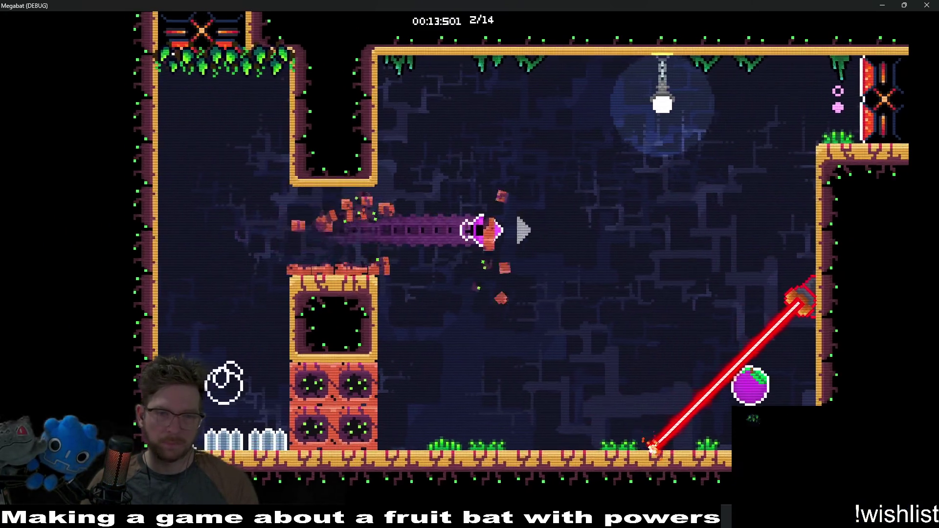
key(Up)
key(Right)
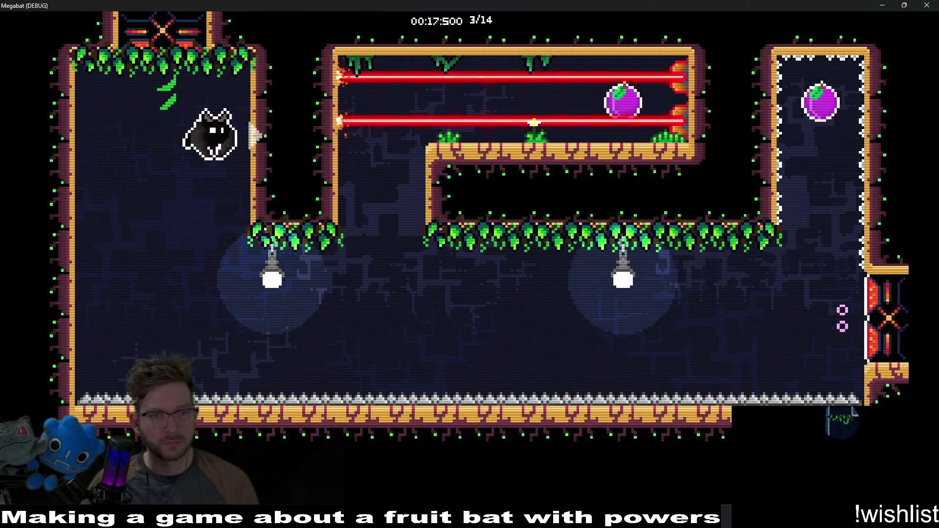
- Clear level 3 by grabbing the fruit to disable lasers and screeching to break the lamp
key(Up)
key(Right)
key(Right)
key(Up)
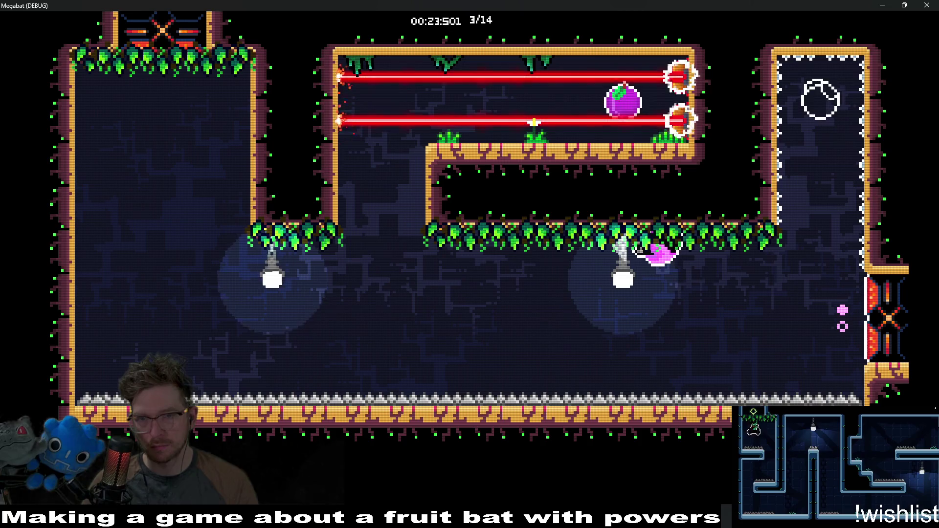
key(x)
key(Left)
key(Right)
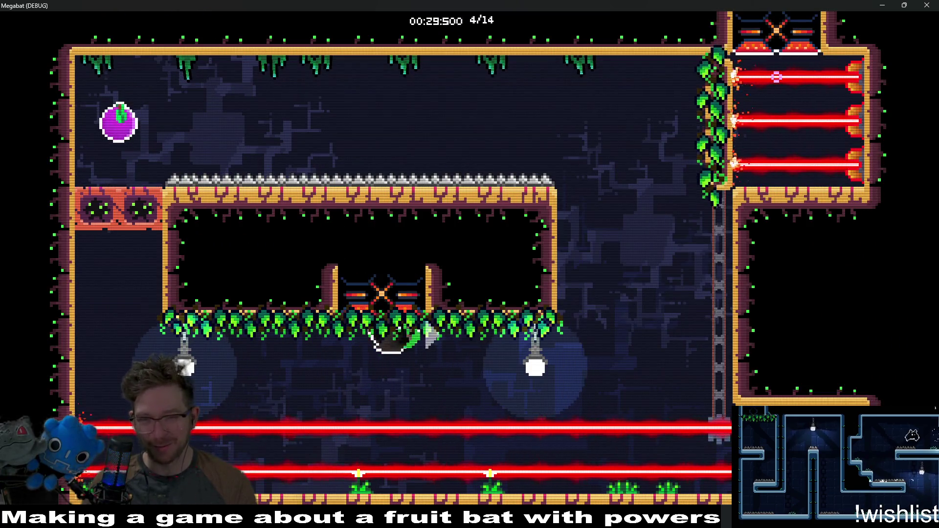
- In level 4, climb the vines and approach the fruit past the lasers
key(Right)
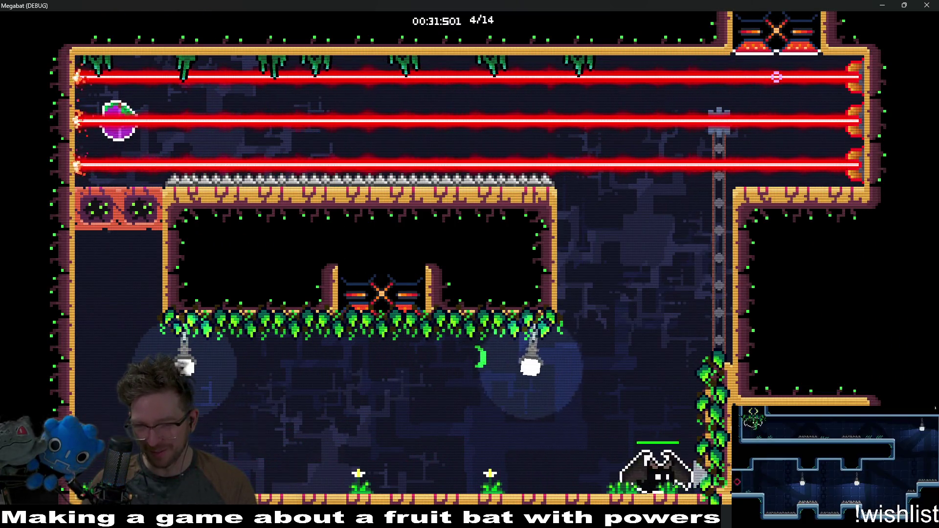
key(Up)
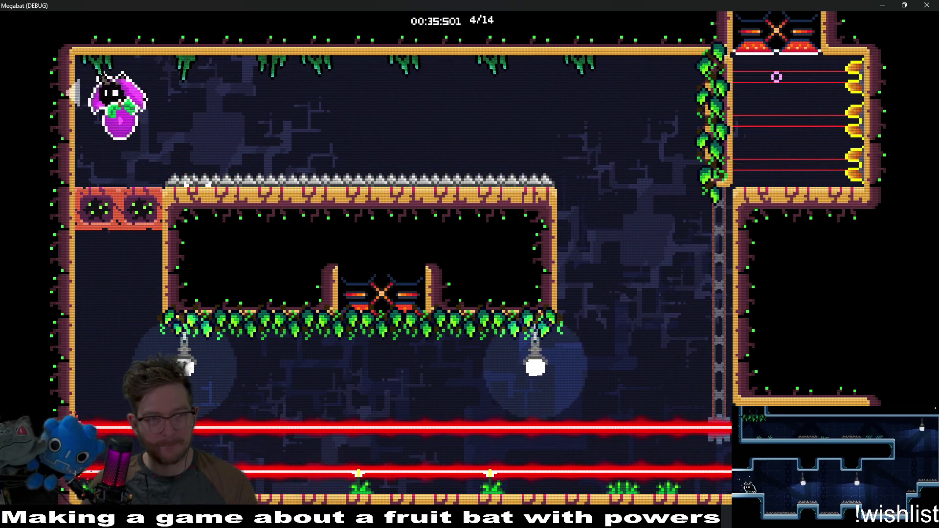
key(Right)
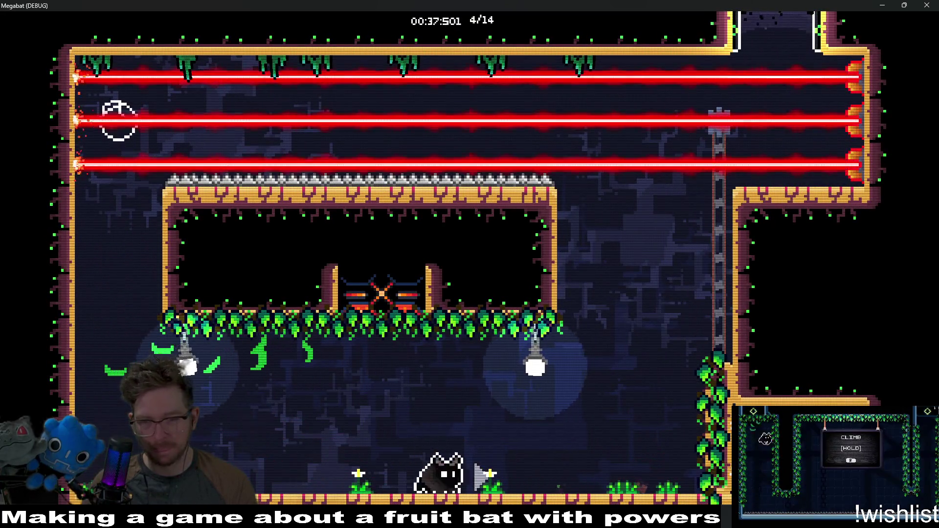
key(Up)
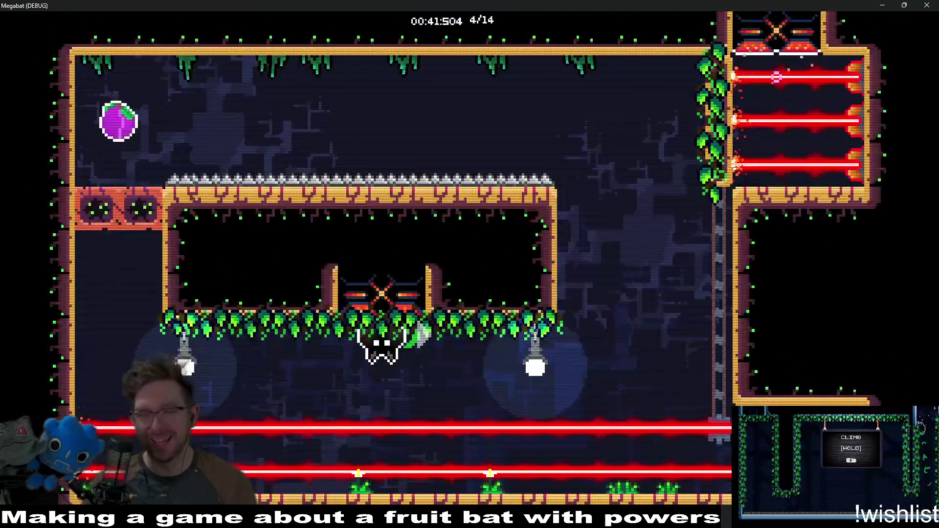
key(Down)
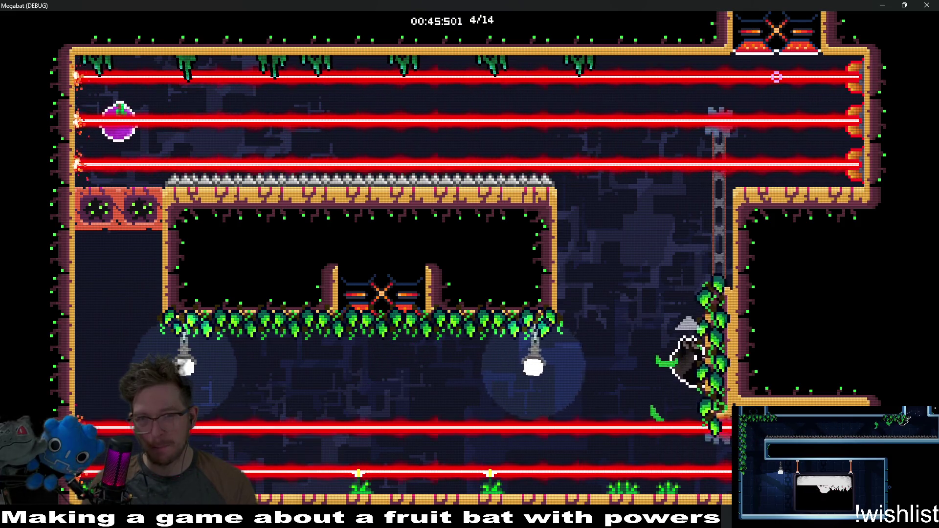
key(Left)
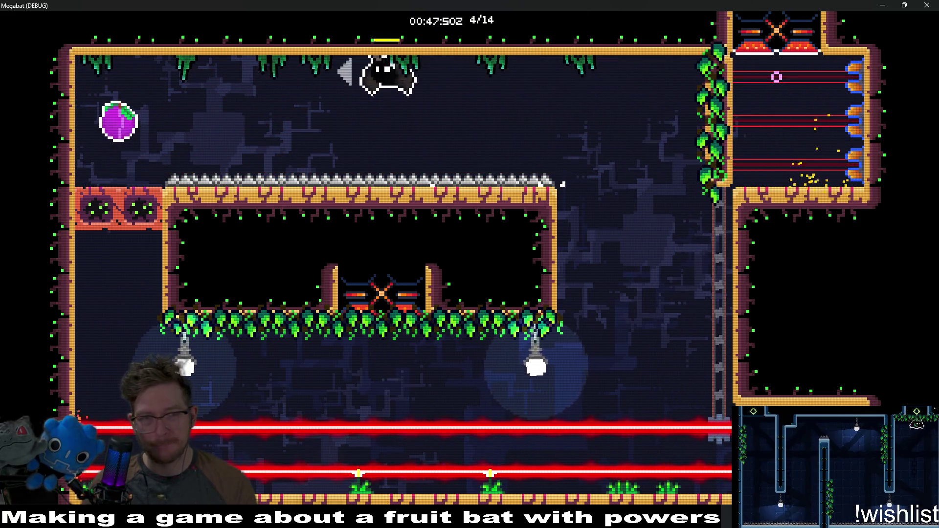
key(Down)
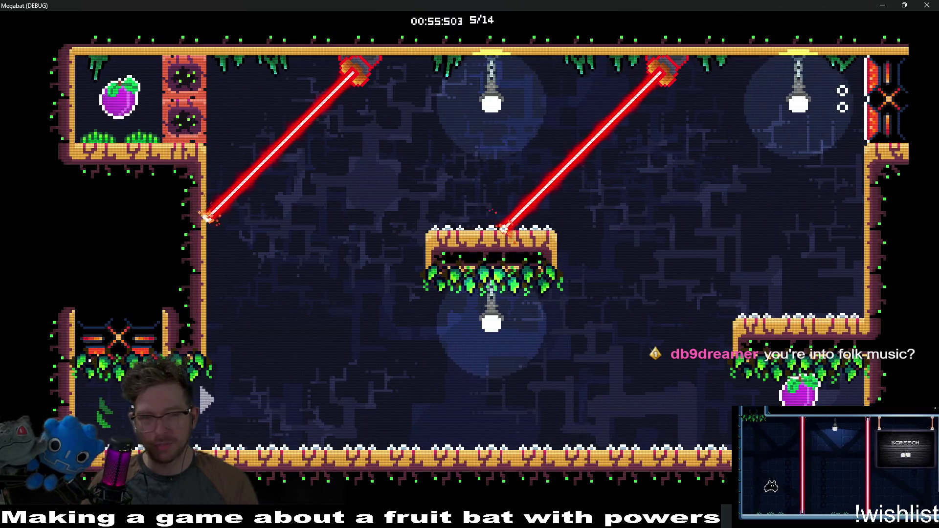
- Screech to swing the lasers, collect the orb, and continue into level 5
key(Up)
key(Up)
key(x)
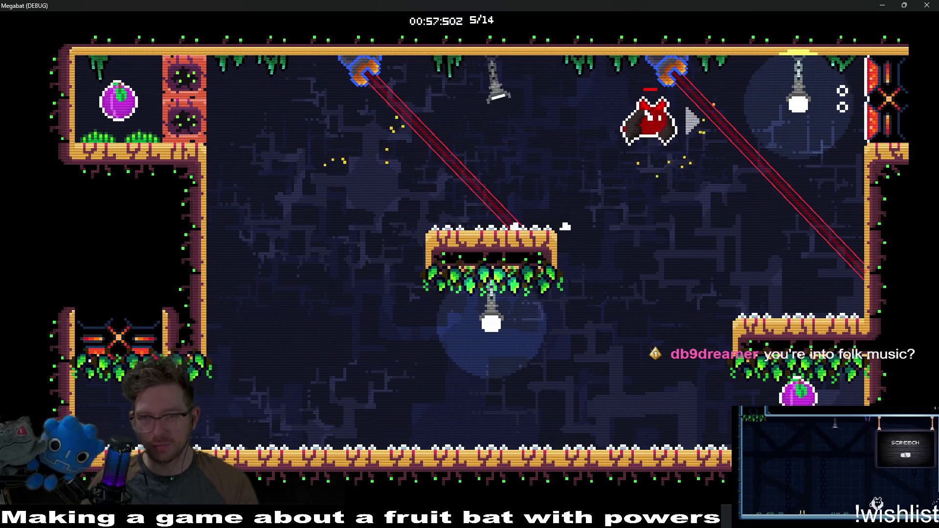
key(Left)
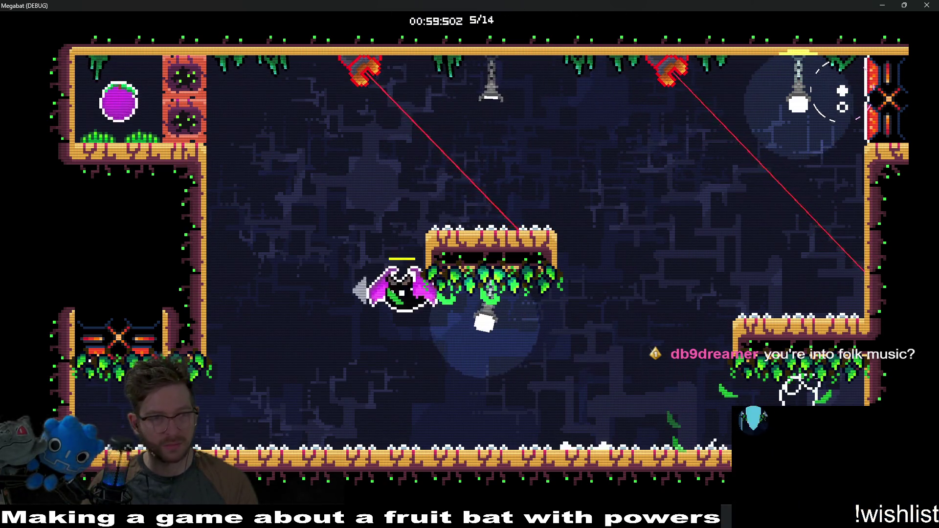
key(Up)
key(Left)
key(Right)
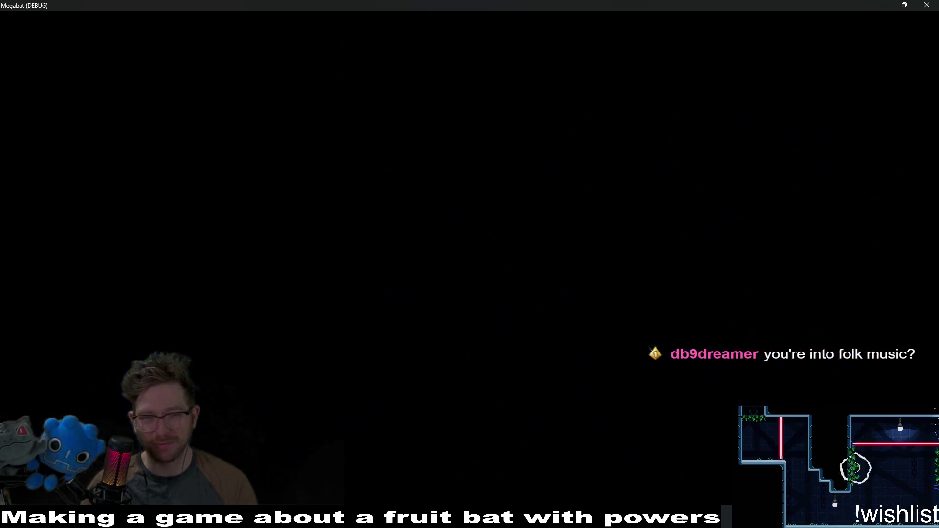
- Guide the respawned bat up, back left, and along the lower corridor to the left shaft
key(Right)
key(Up)
key(Right)
key(Up)
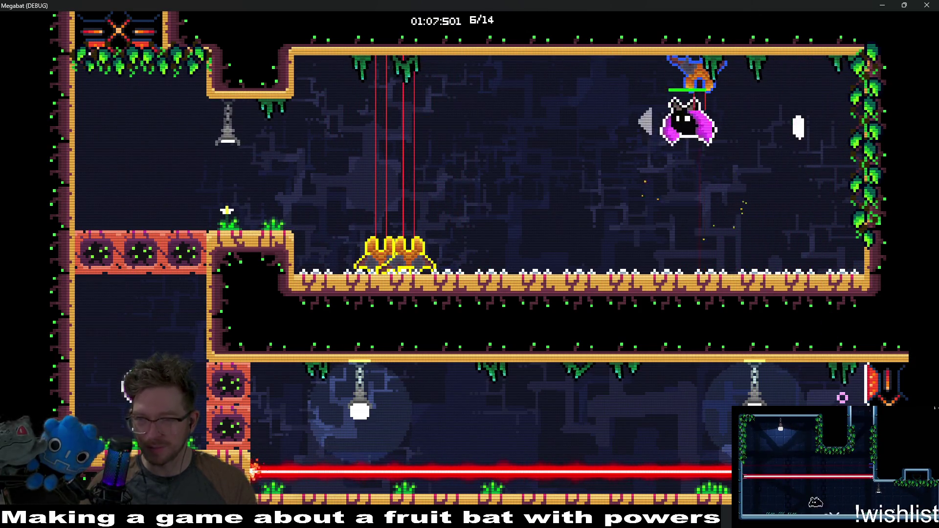
key(Right)
key(Left)
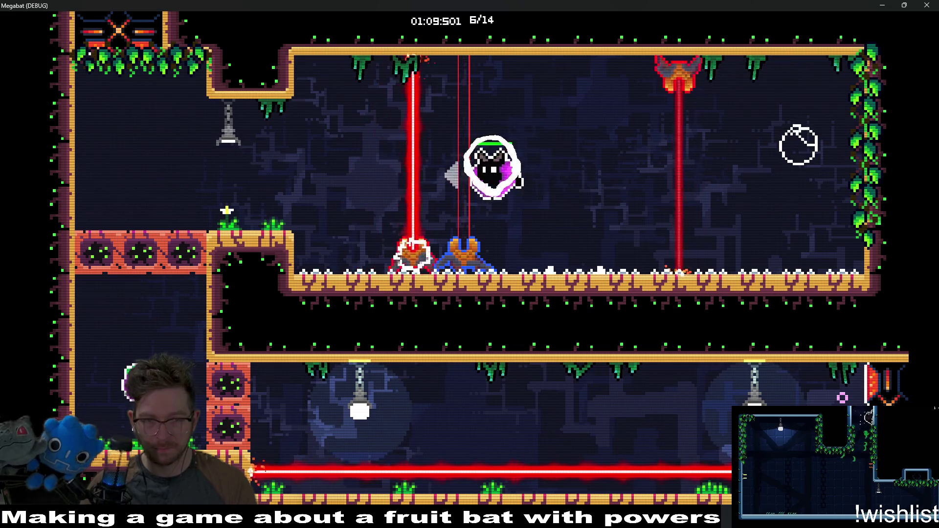
key(Left)
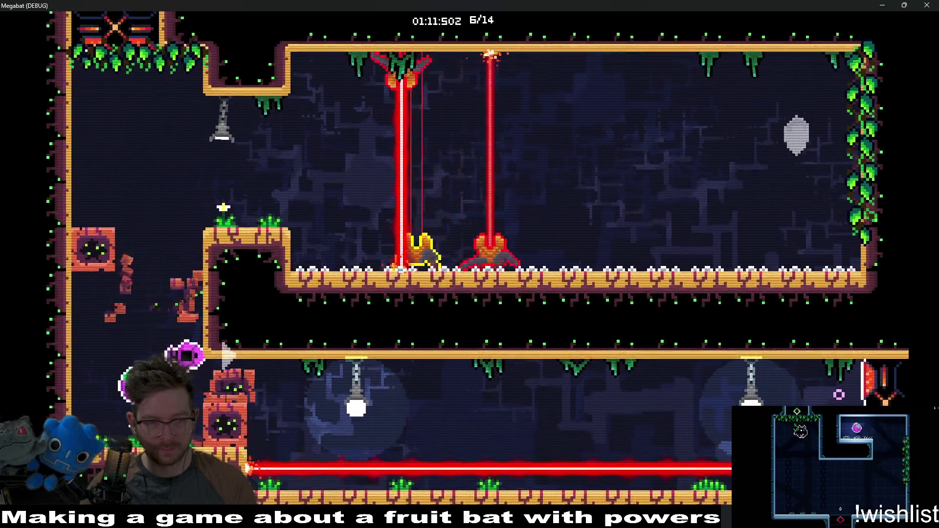
key(Right)
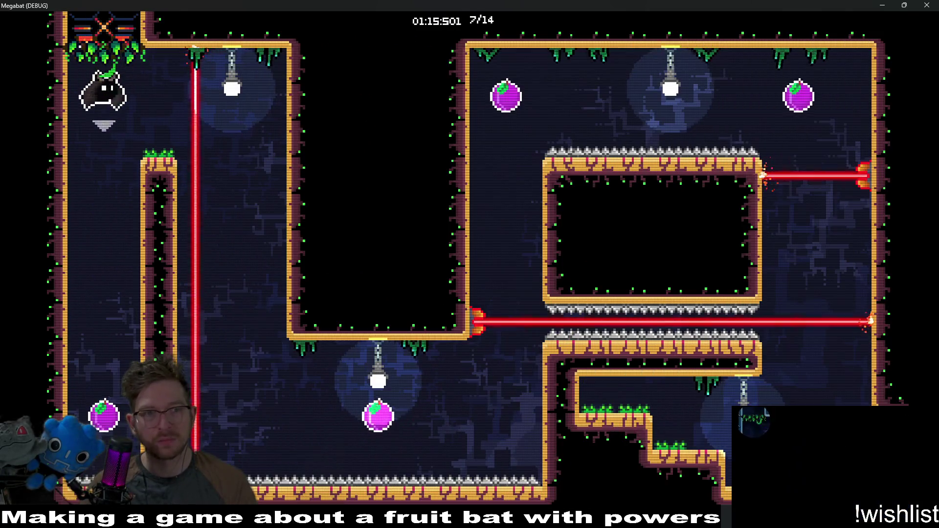
key(Up)
key(Right)
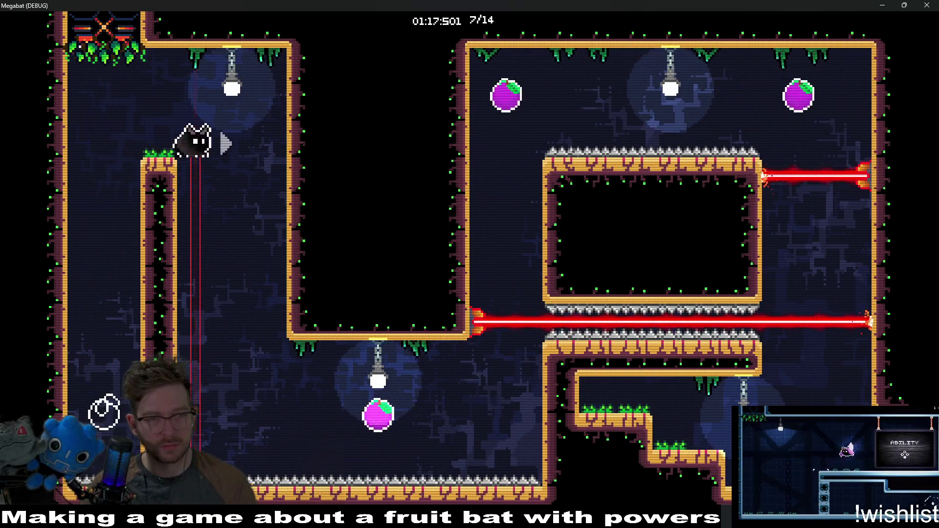
- Collect the plum and purple fruit and exit into room 9 of 14
key(Right)
key(Up)
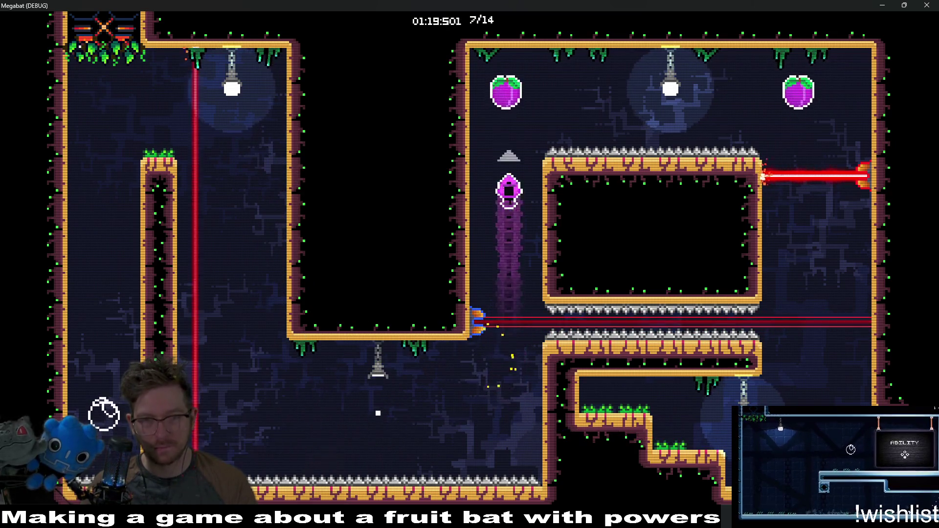
key(Right)
key(Down)
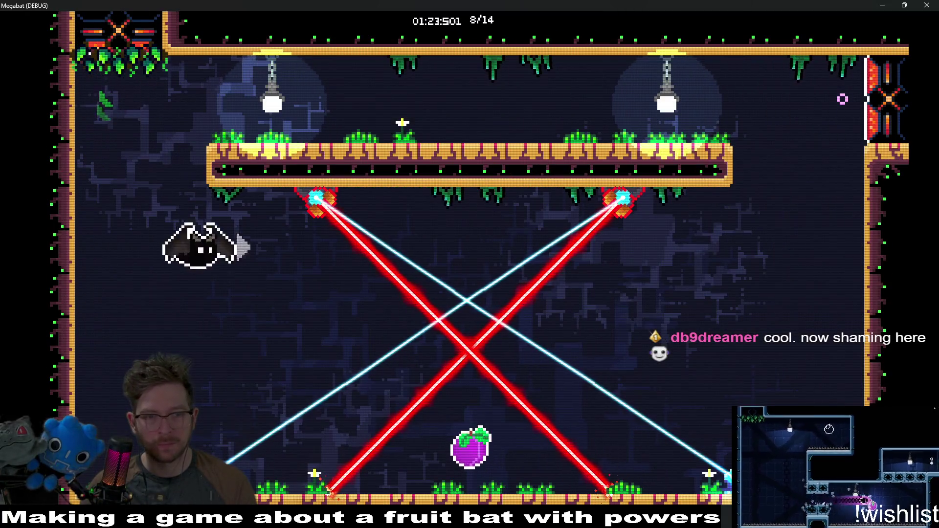
key(Up)
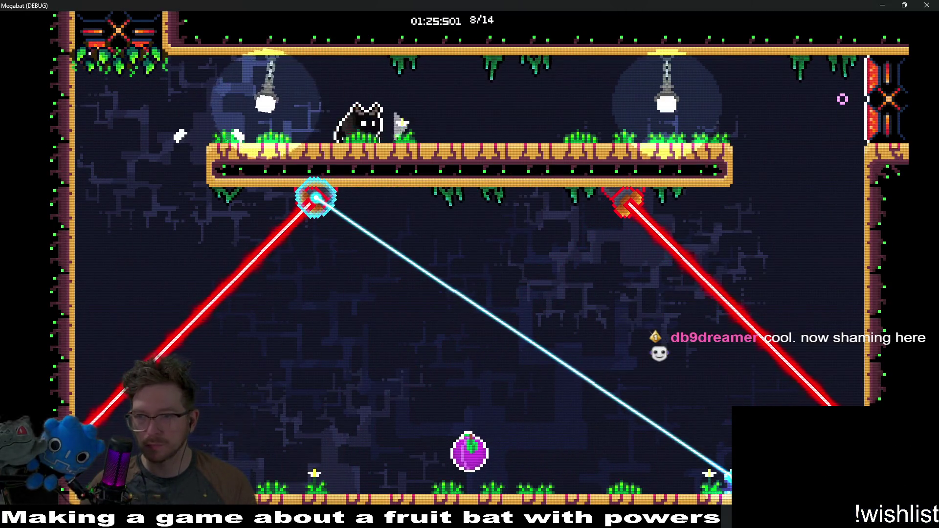
key(Right)
key(Left)
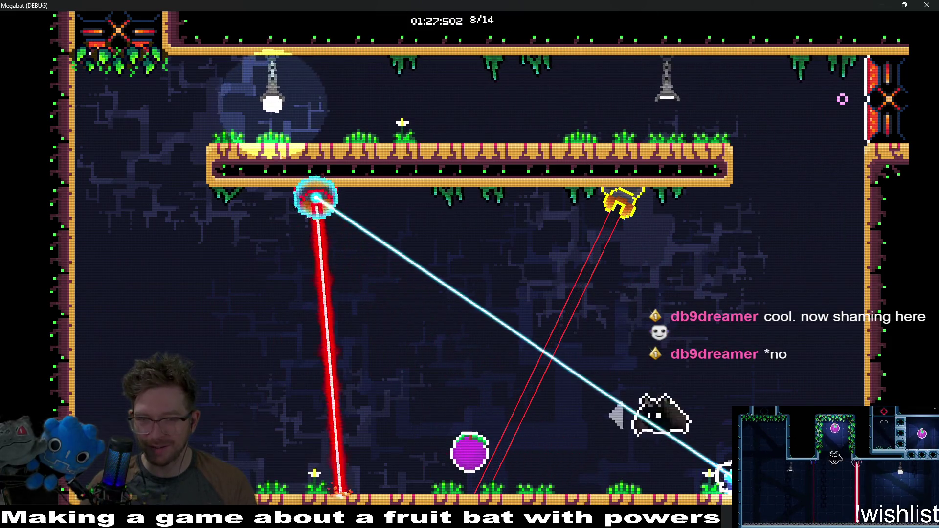
key(Right)
key(Up)
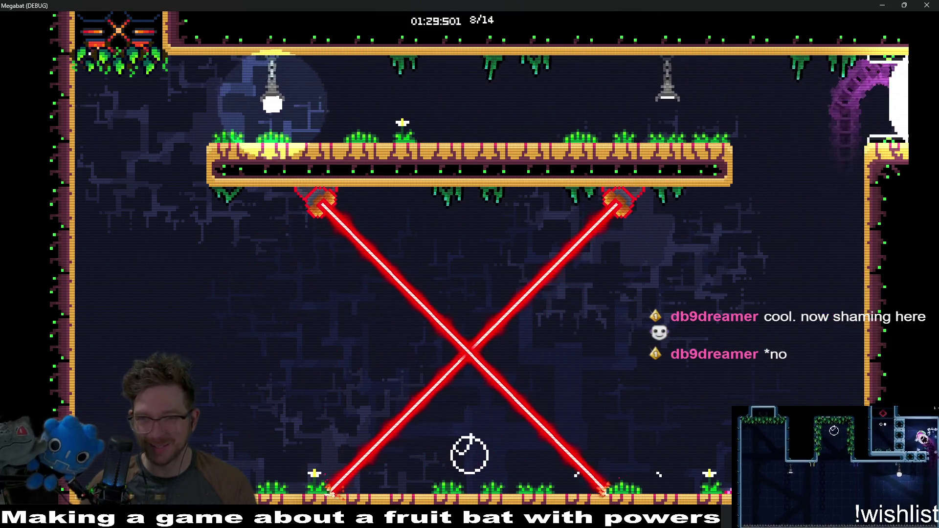
- Collect room 9's left and top-right fruits, passing the spinning laser gear
key(Right)
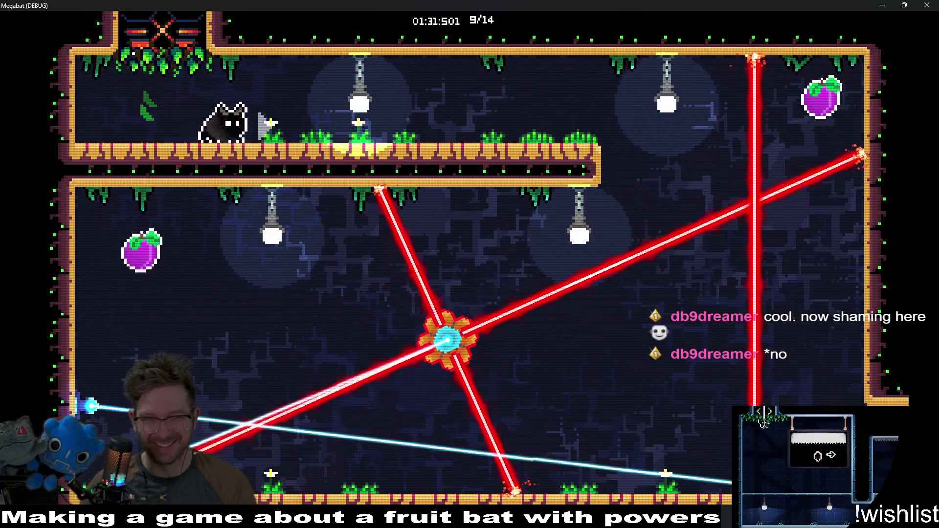
key(Down)
key(Left)
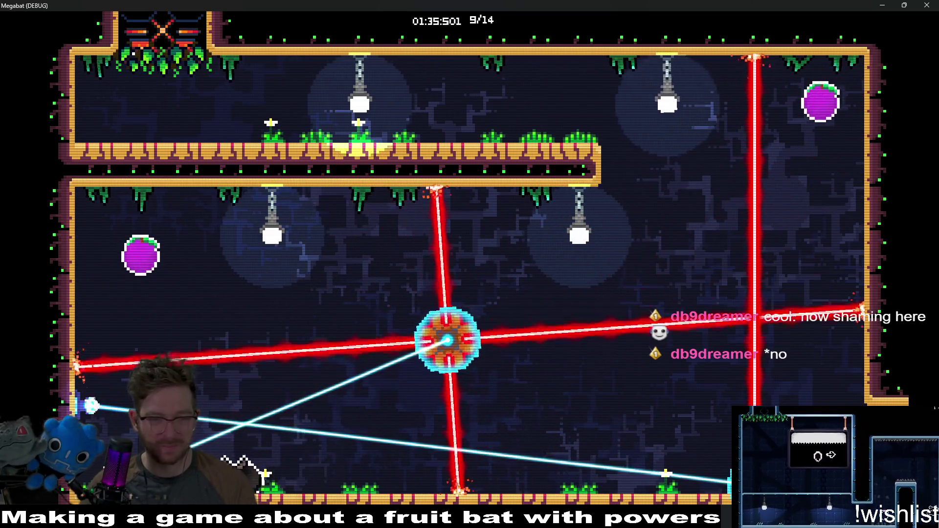
key(Up)
key(Right)
key(Right)
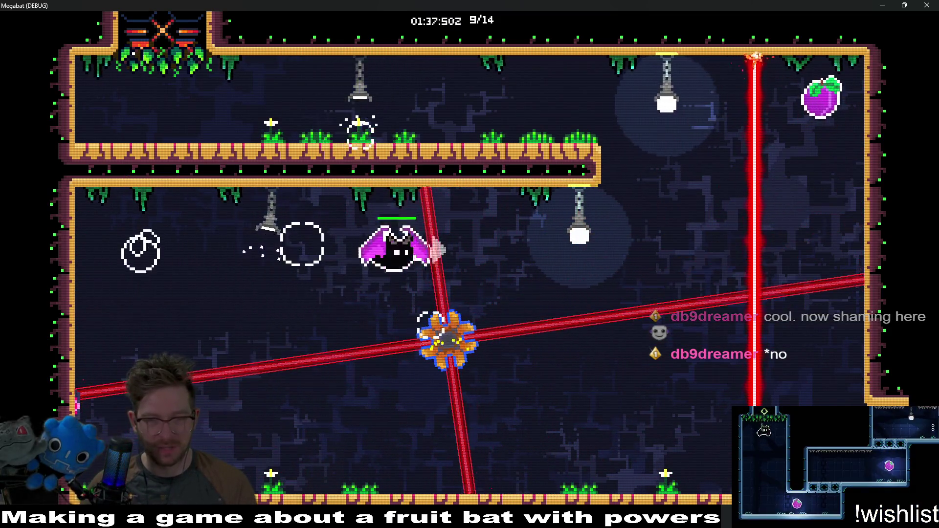
key(Down)
key(Up)
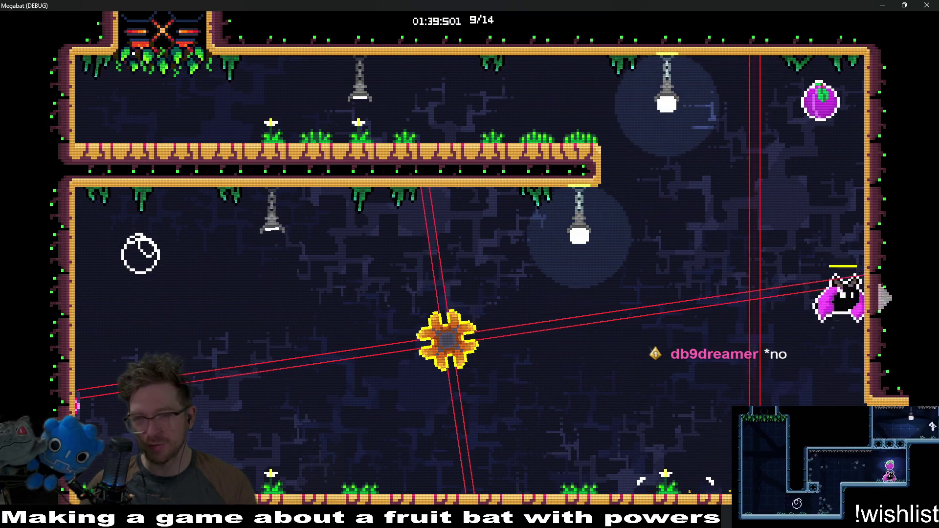
key(Down)
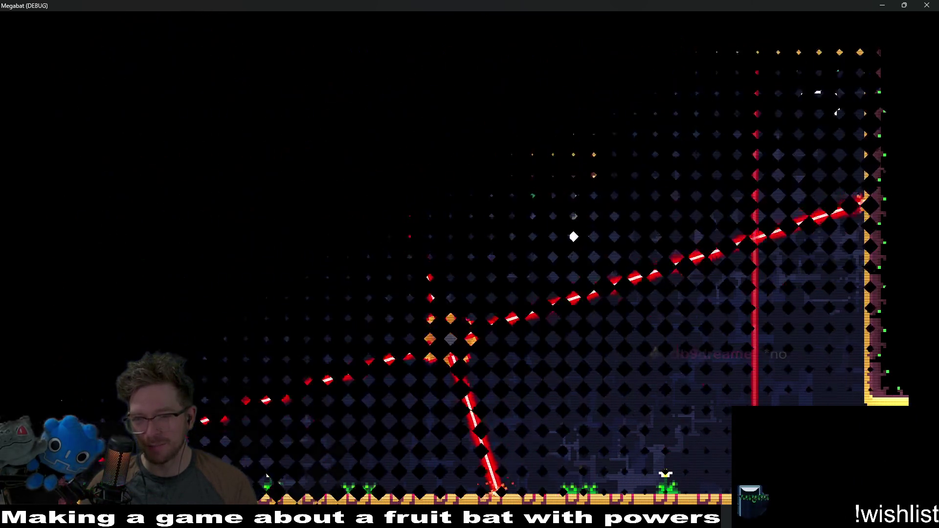
- Collect the next room's three fruits, dash up the central pillar, and reach room 11 of 14
key(Right)
key(Up)
key(Right)
key(Down)
key(Right)
key(Up)
key(Right)
key(Down)
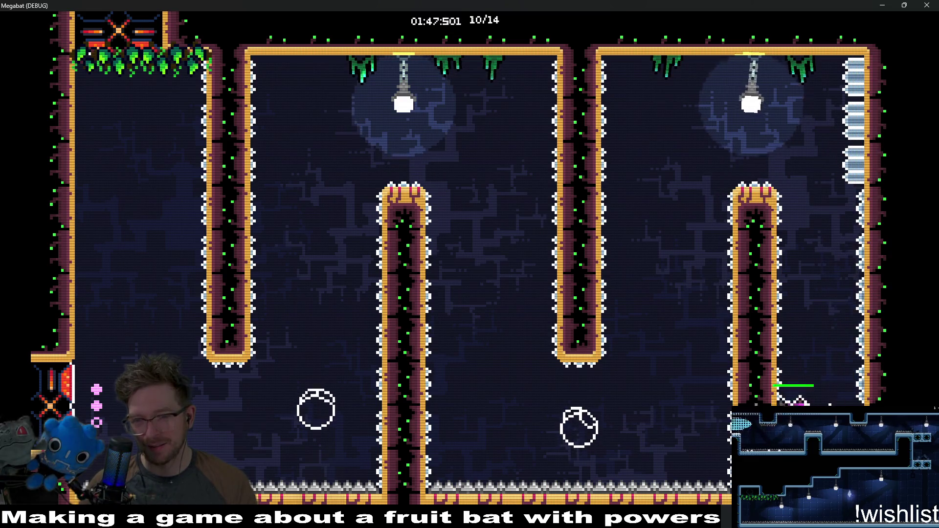
key(Up)
key(Down)
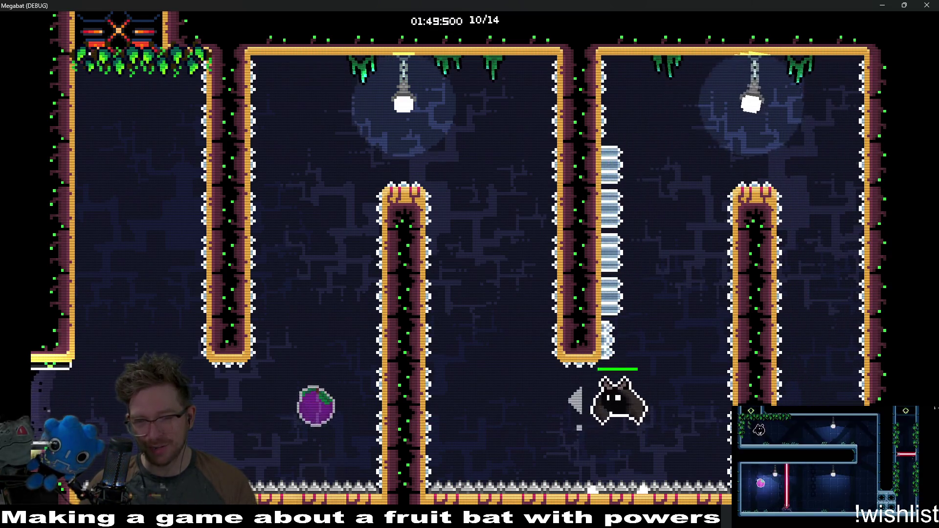
key(Up)
key(Left)
key(Right)
key(Left)
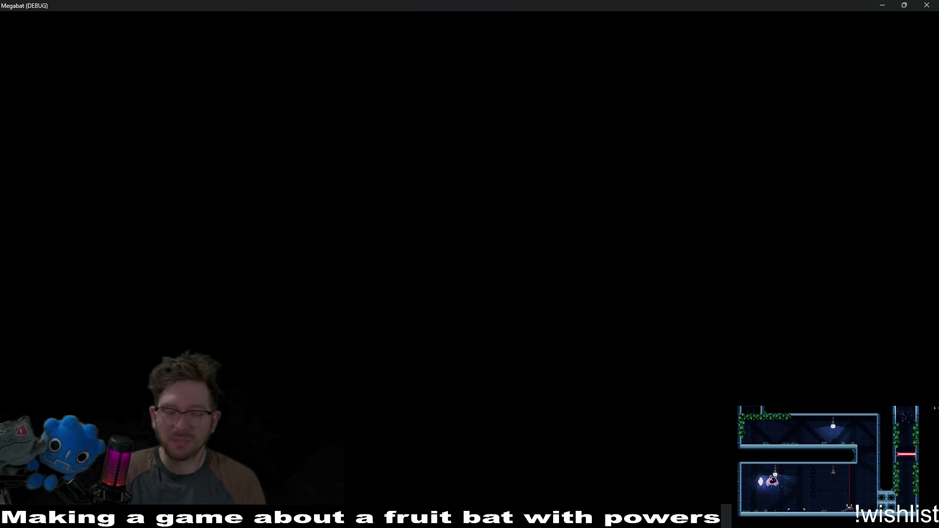
- Ride the moving platform to room 11's fruit, then grab both fruits in room 12
key(Up)
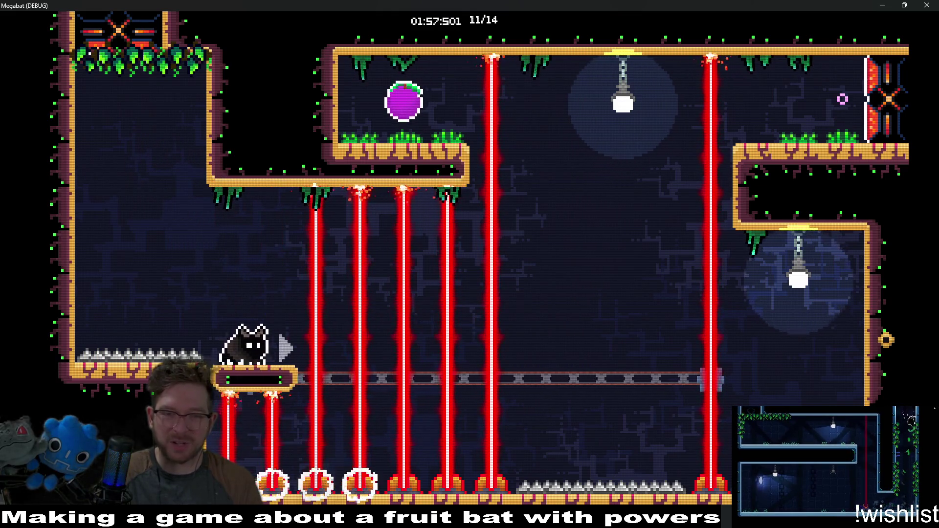
key(Up)
key(Left)
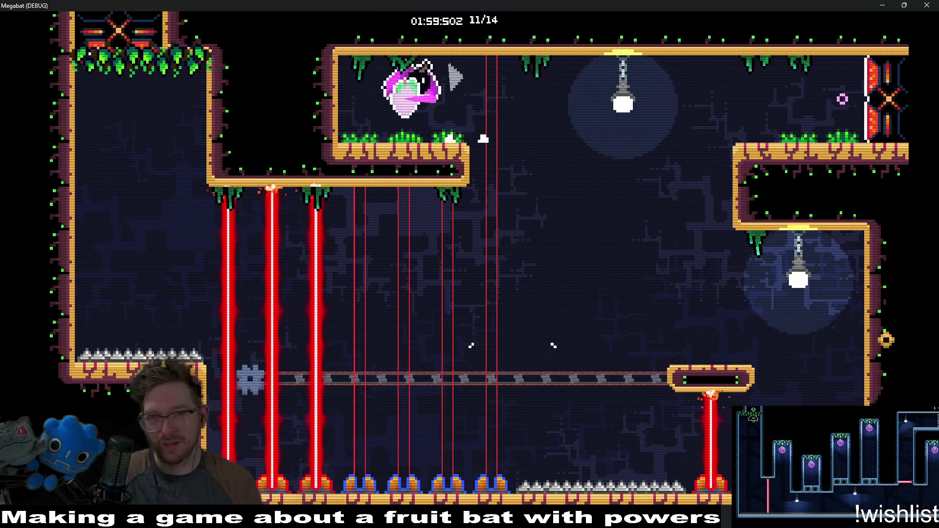
key(Right)
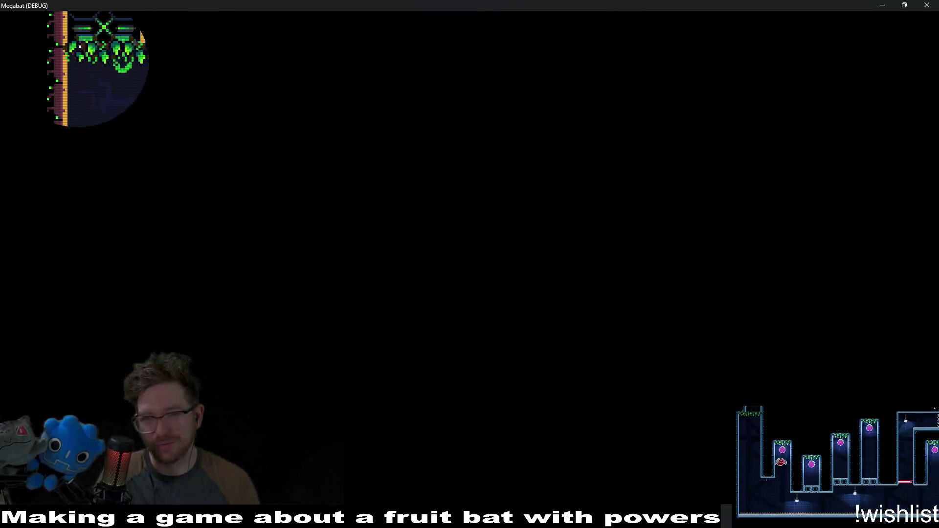
key(Right)
key(Up)
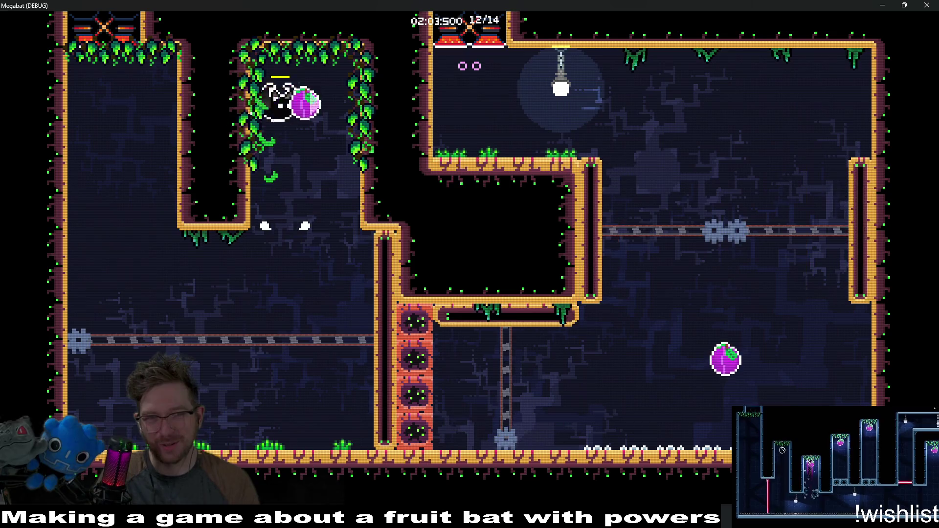
key(Right)
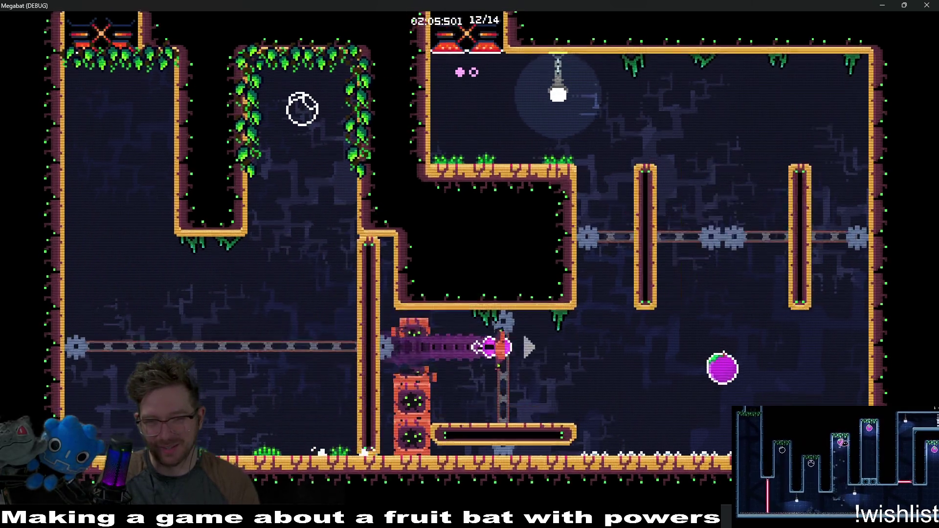
key(Up)
key(Left)
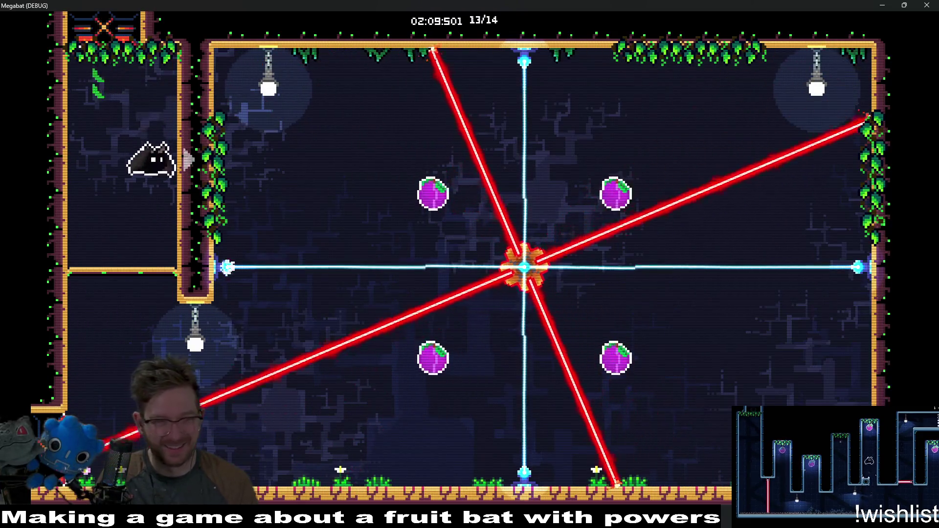
- Collect the upper-left, upper-right and both lower fruits in the next room
key(Right)
key(Up)
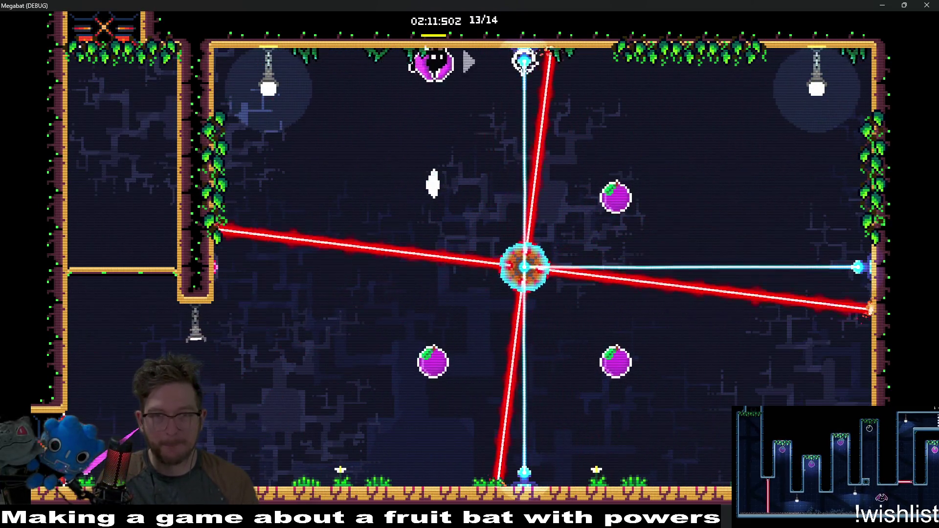
key(Down)
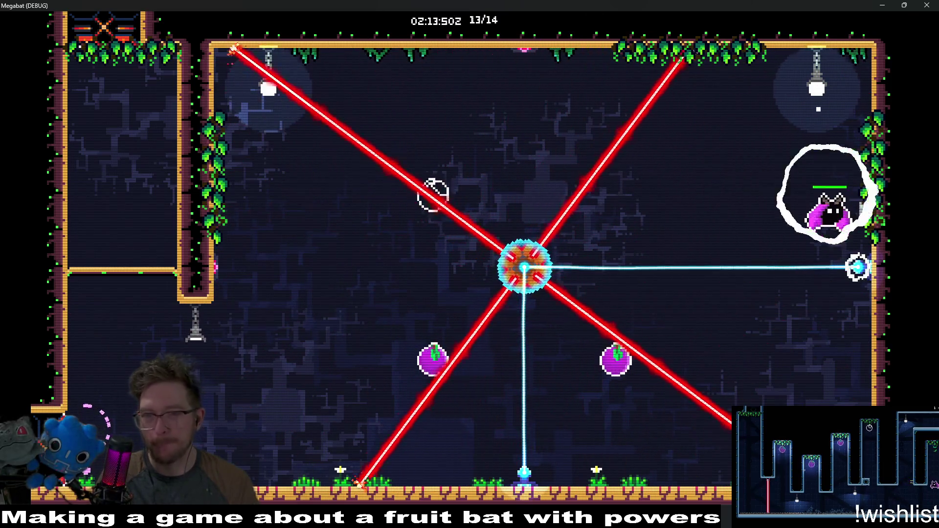
key(Left)
key(Left)
key(Down)
key(Up)
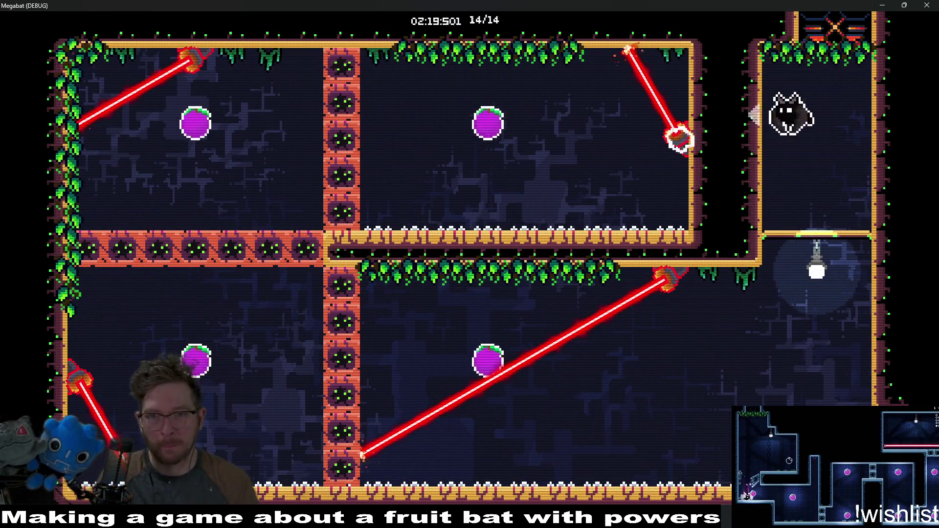
key(Down)
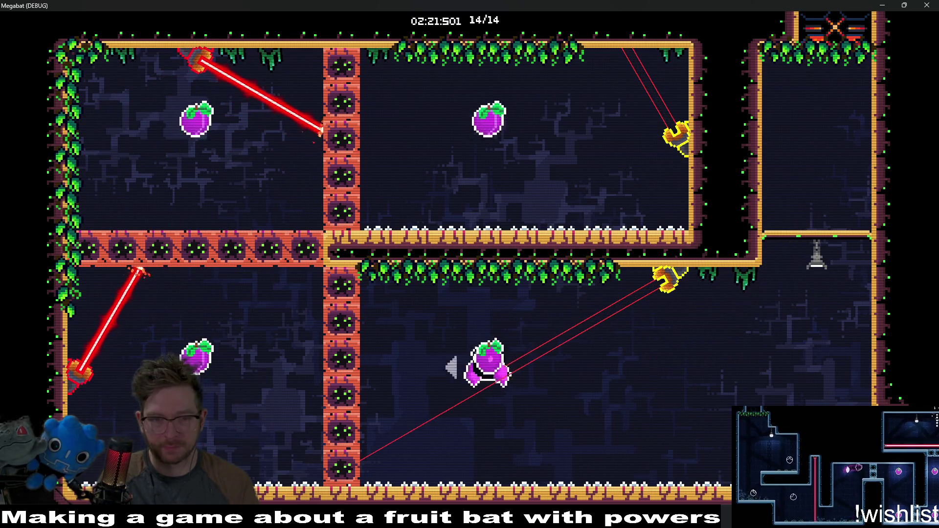
key(Left)
key(Up)
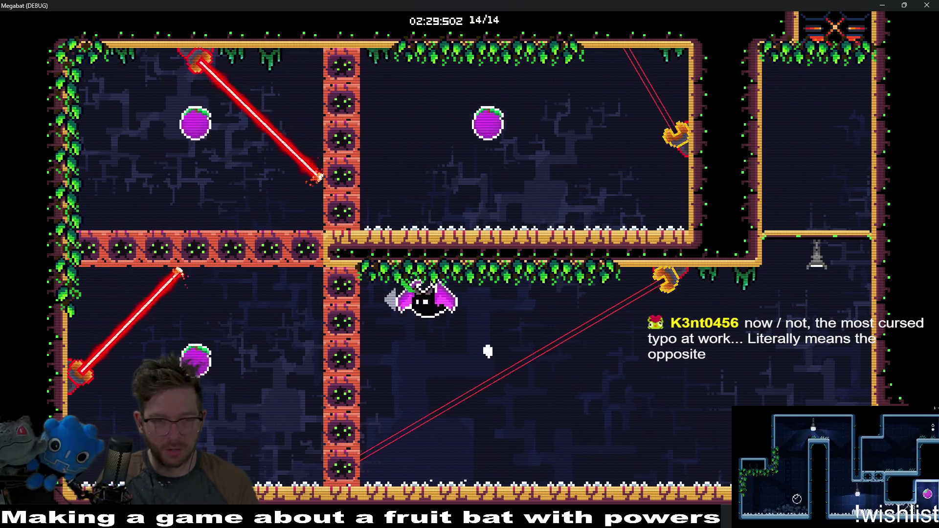
- Grab the final room's top fruits to finish the run at 02:43:268 with 0 deaths
key(Left)
key(Up)
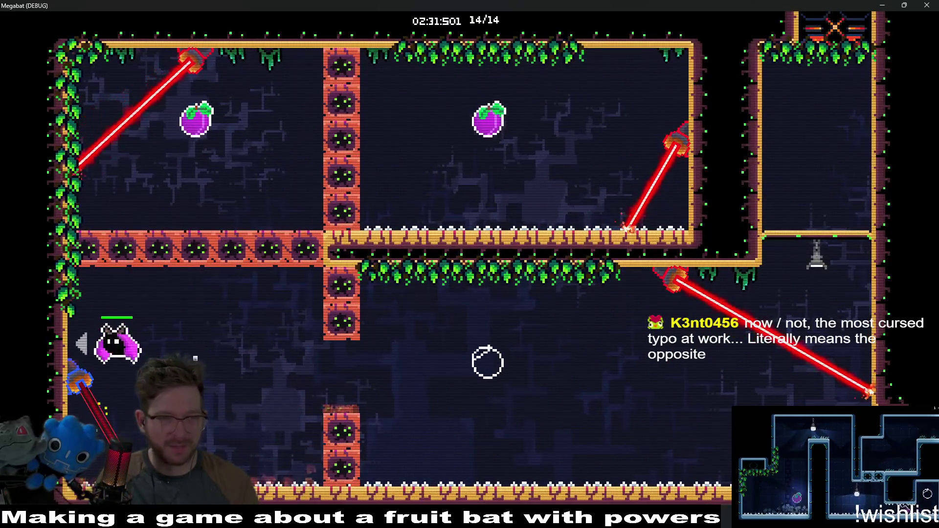
key(Up)
key(Right)
key(Left)
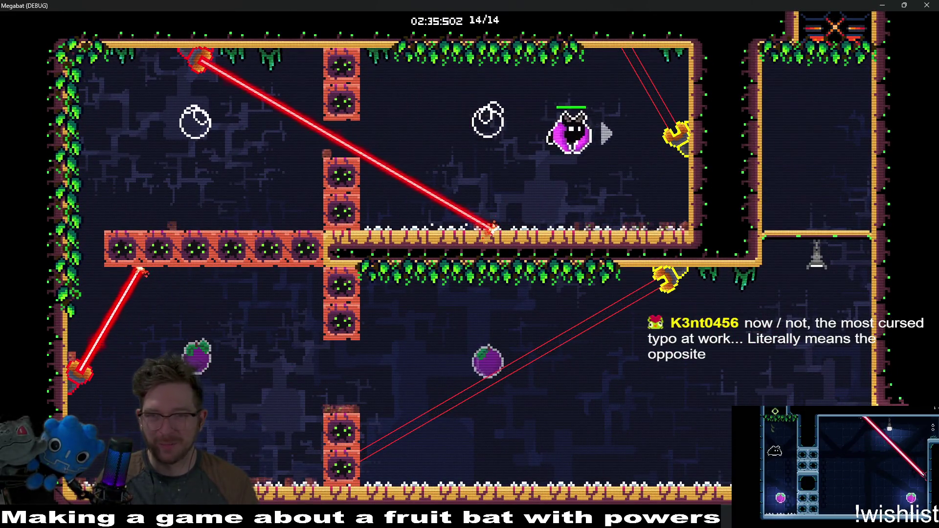
key(Left)
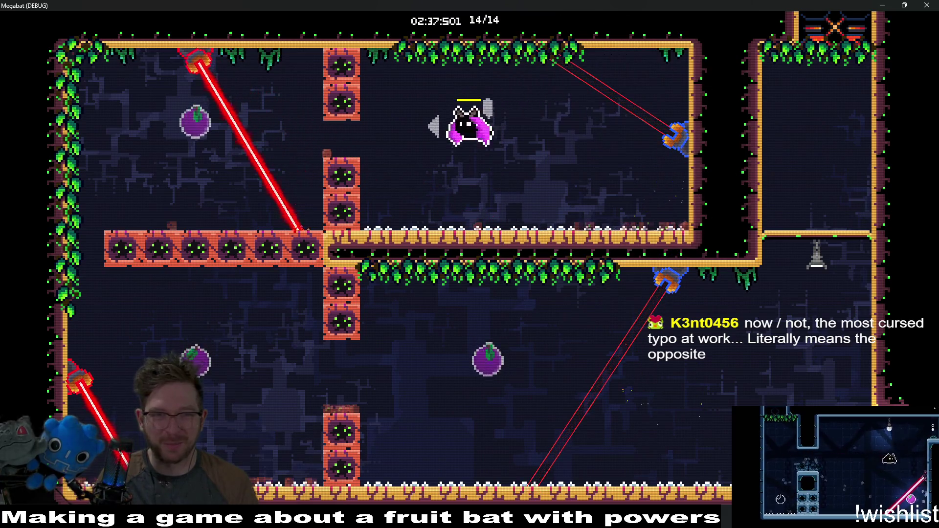
key(Down)
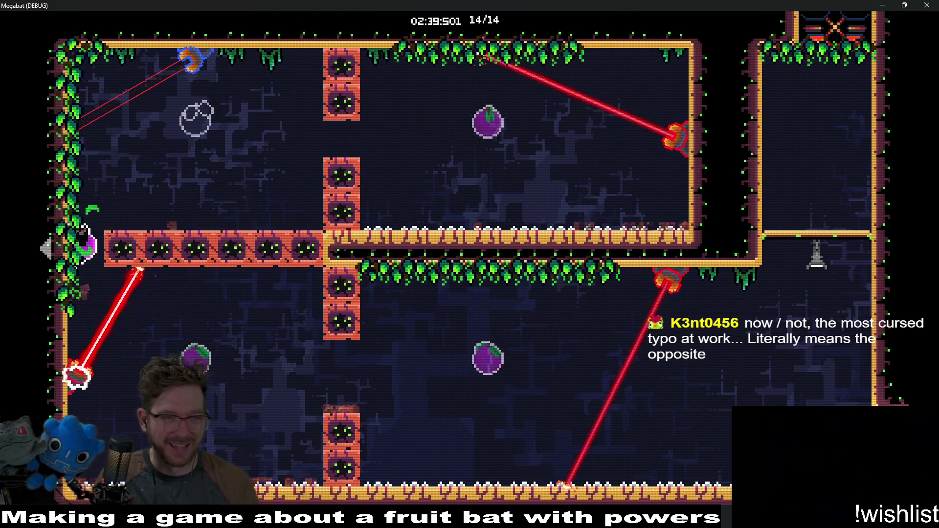
key(Right)
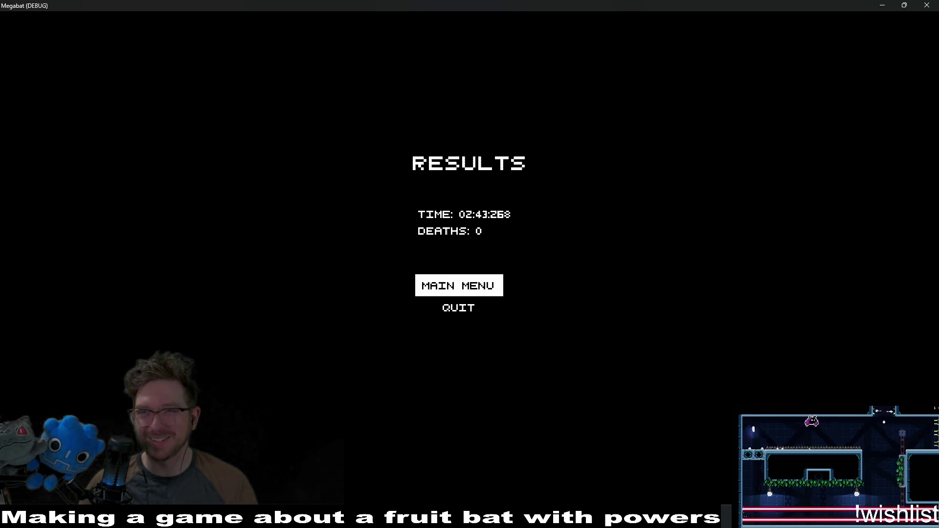
- Return from the Results screen to the main menu, then close the game with Alt+F4
key(Down)
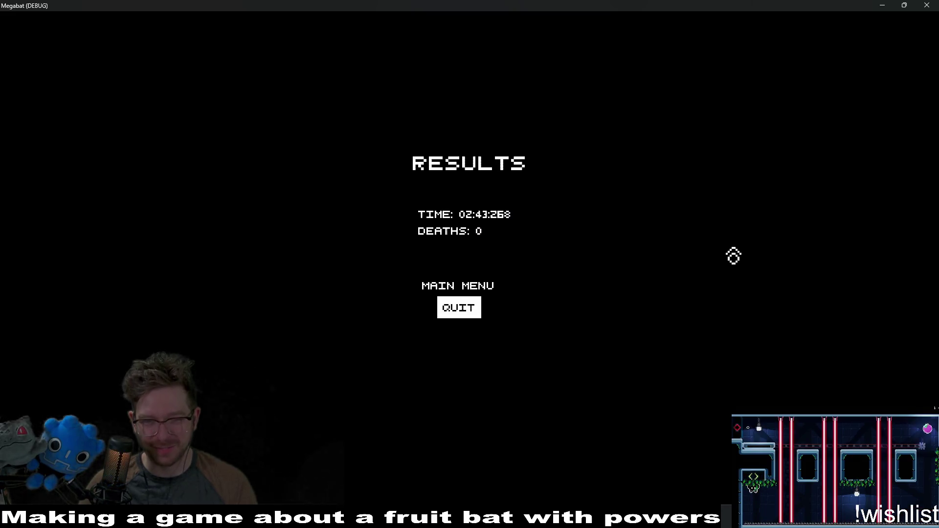
key(Up)
key(Return)
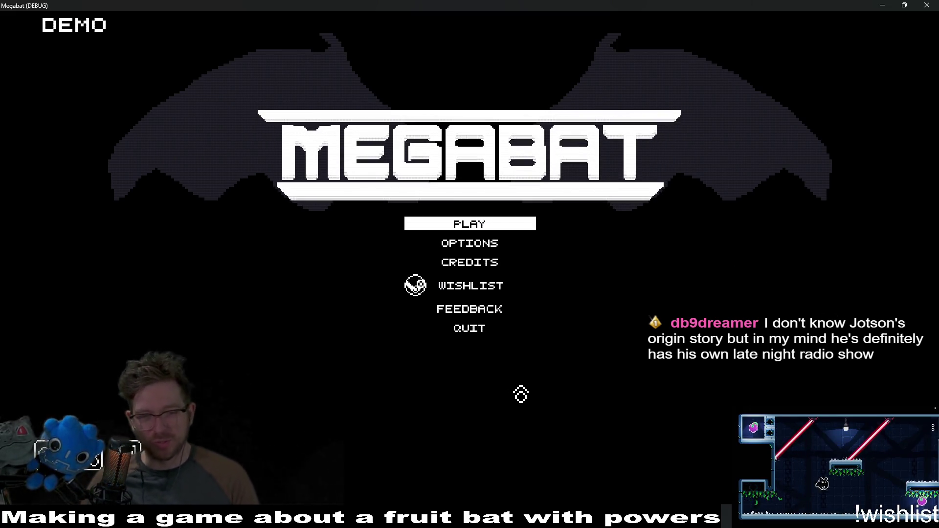
key(alt+F4)
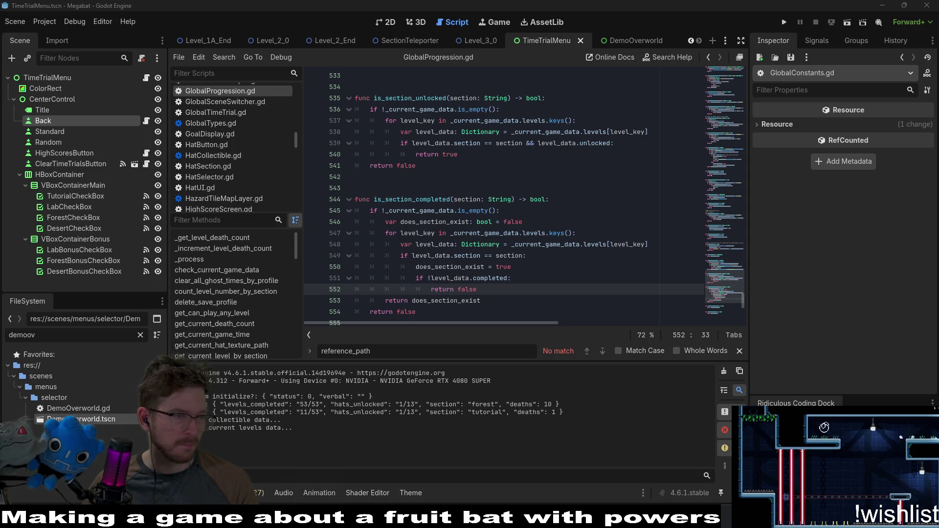
- Bring the Gamedle browser forward, close its settings, maximize it, and open Cover art puzzle #1419
mouse_move(0, 93)
mouse_down()
mouse_move(404, 86)
mouse_move(662, 33)
mouse_up()
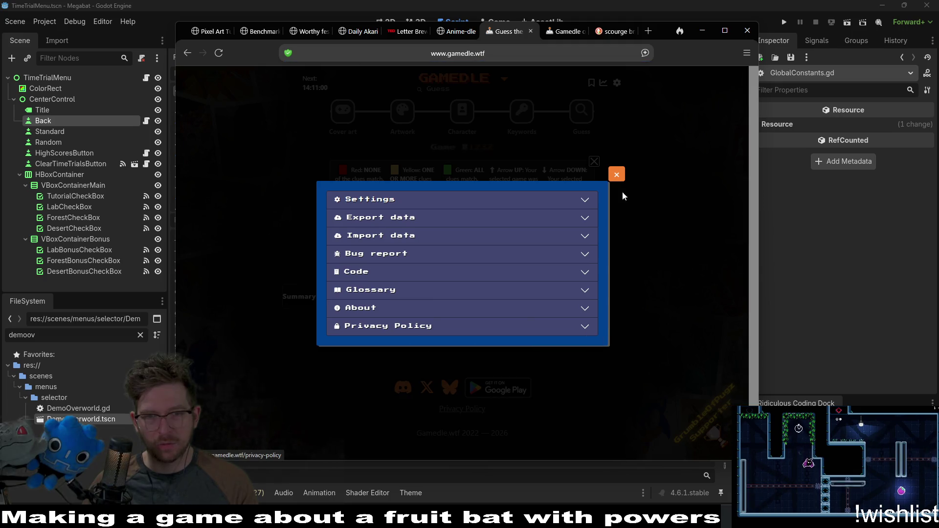
click(616, 176)
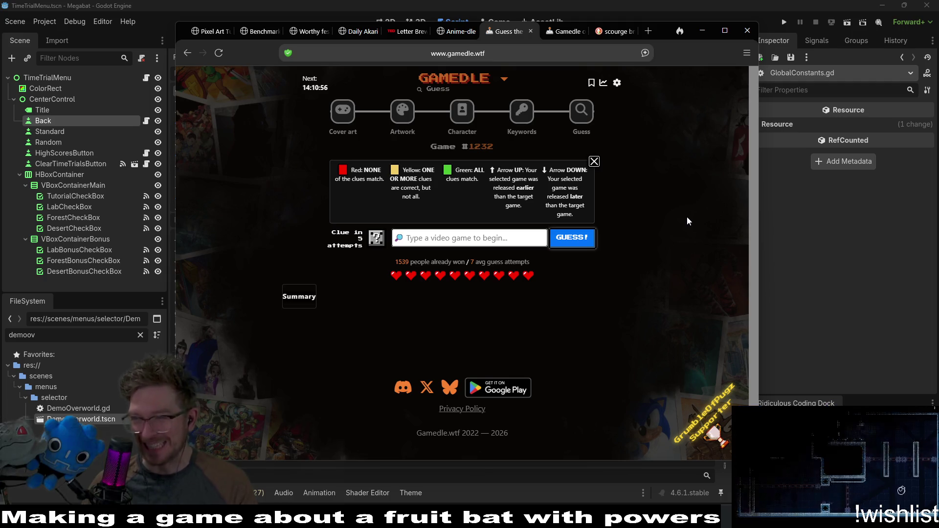
click(724, 31)
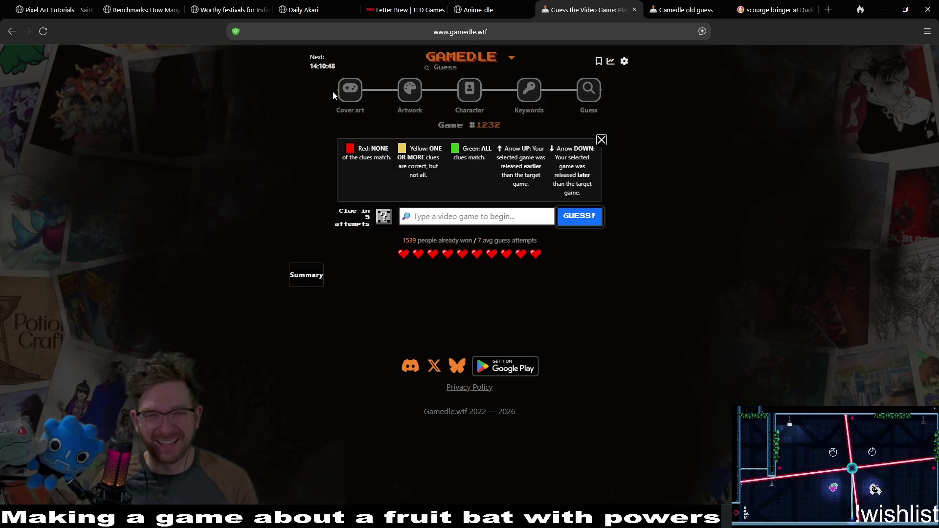
click(349, 90)
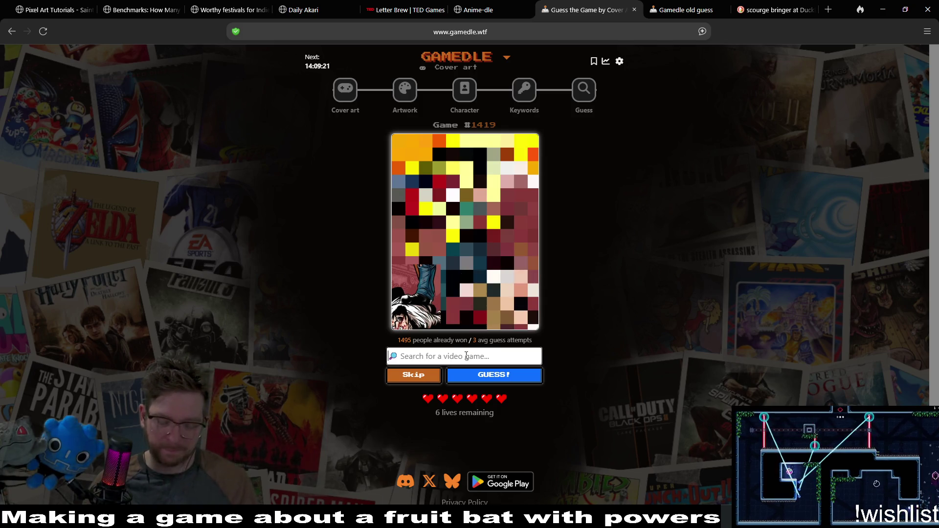
- Search 'duke' and submit Duke Nukem as a cover-art guess
click(467, 356)
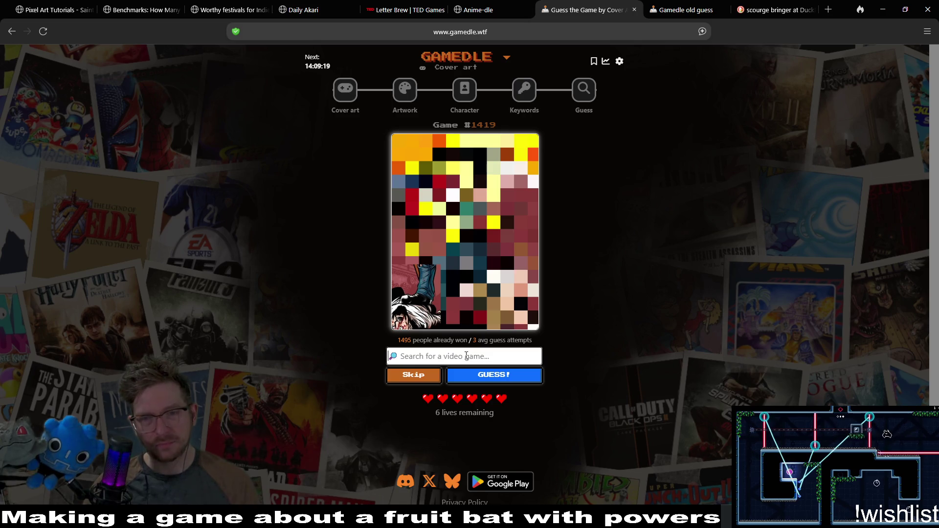
text(sin)
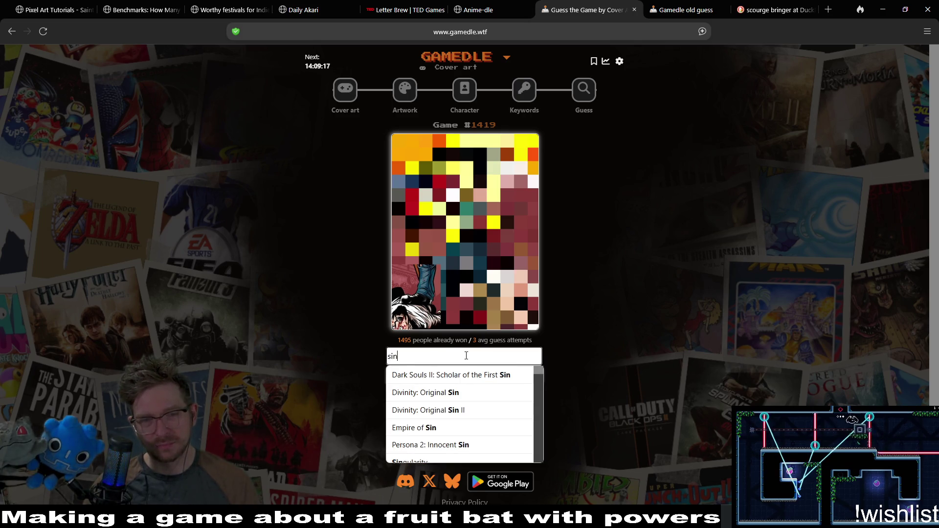
text( city)
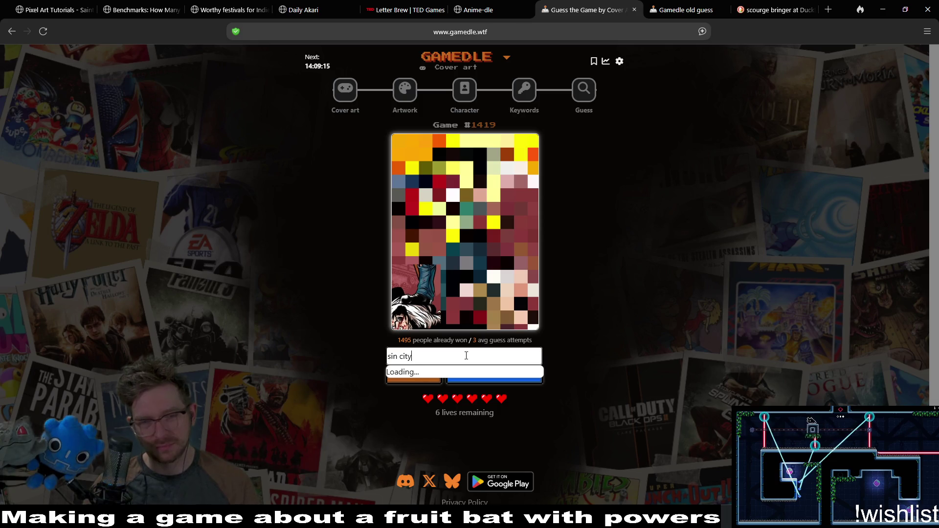
key(BackSpace)
key(BackSpace)
key(BackSpace)
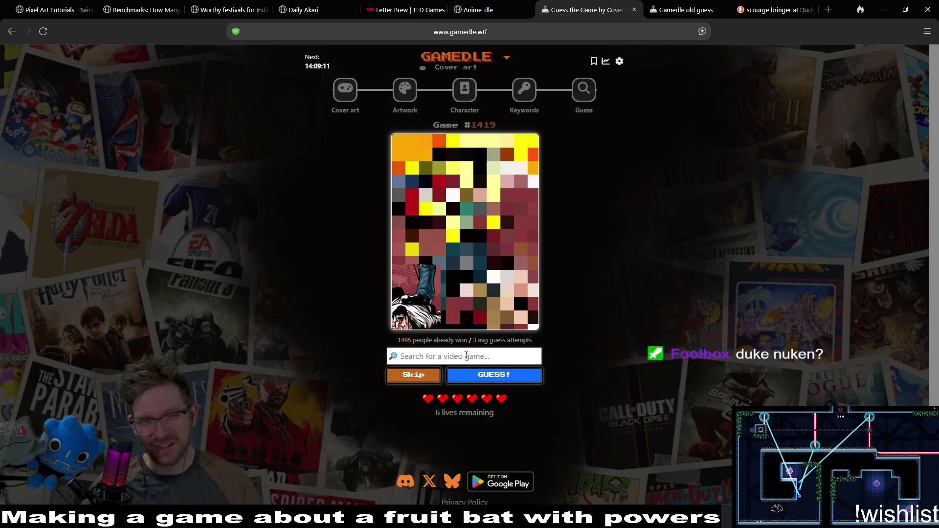
text(duke)
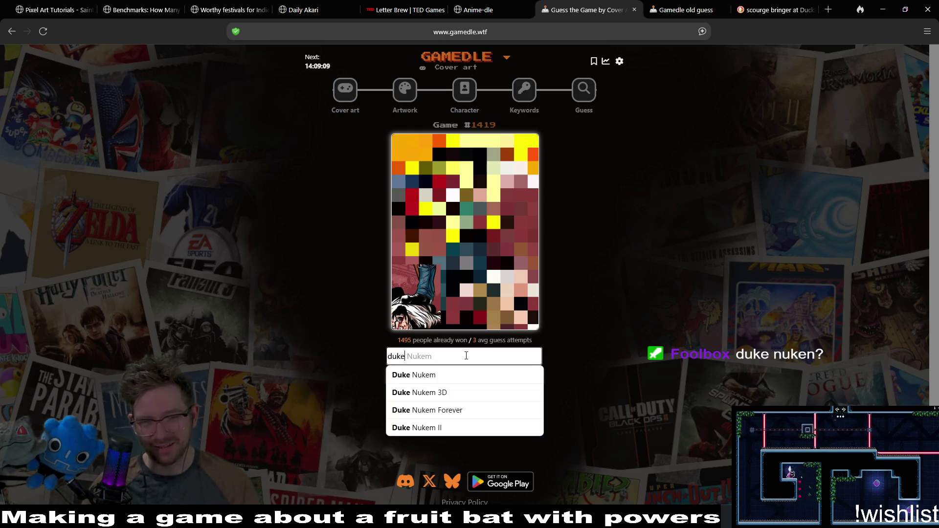
click(465, 375)
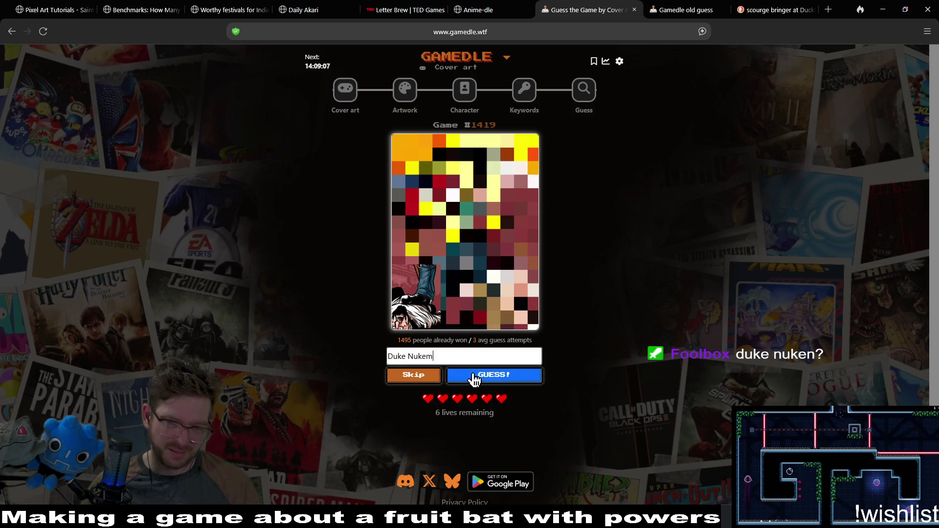
click(492, 381)
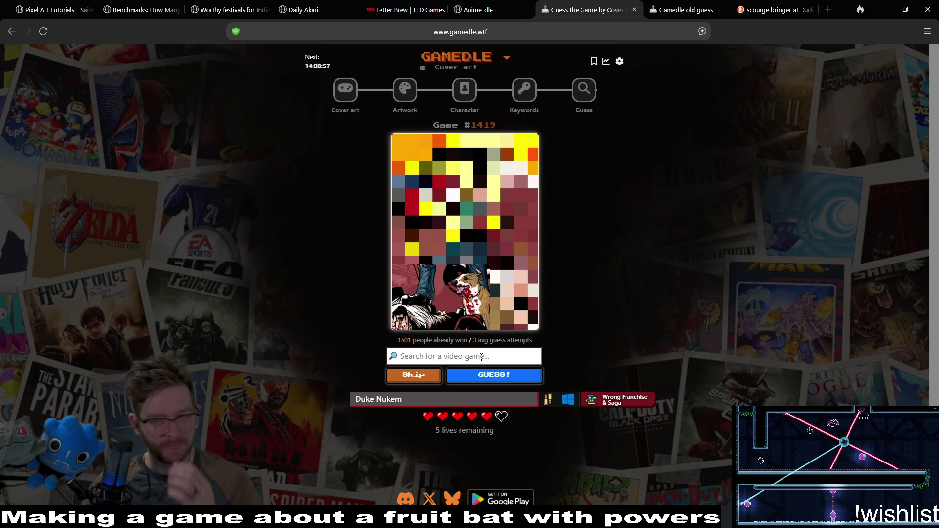
- Submit Rabi-Ribi as the next cover-art guess
text(r)
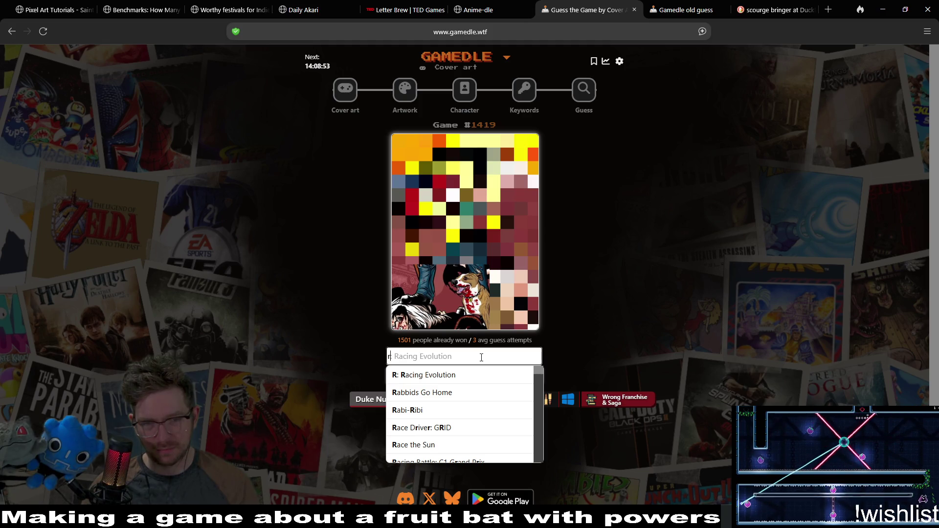
click(499, 410)
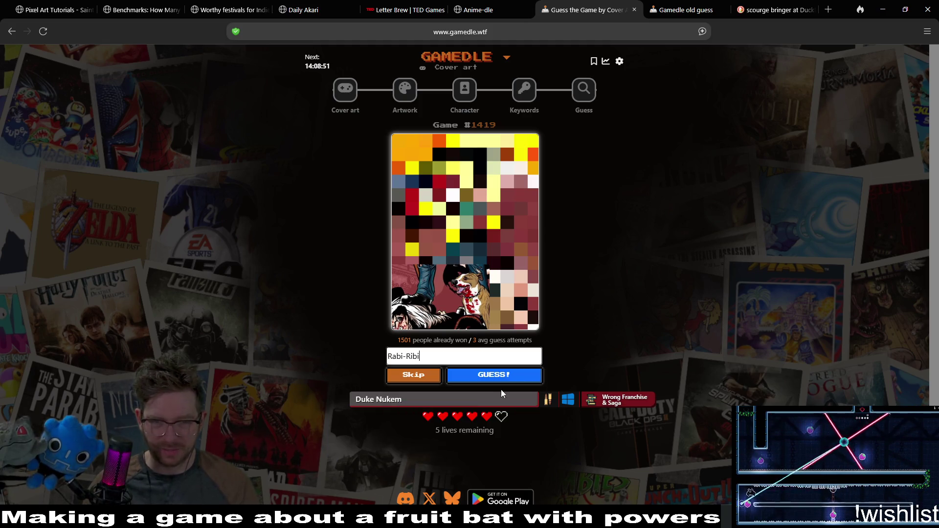
click(506, 376)
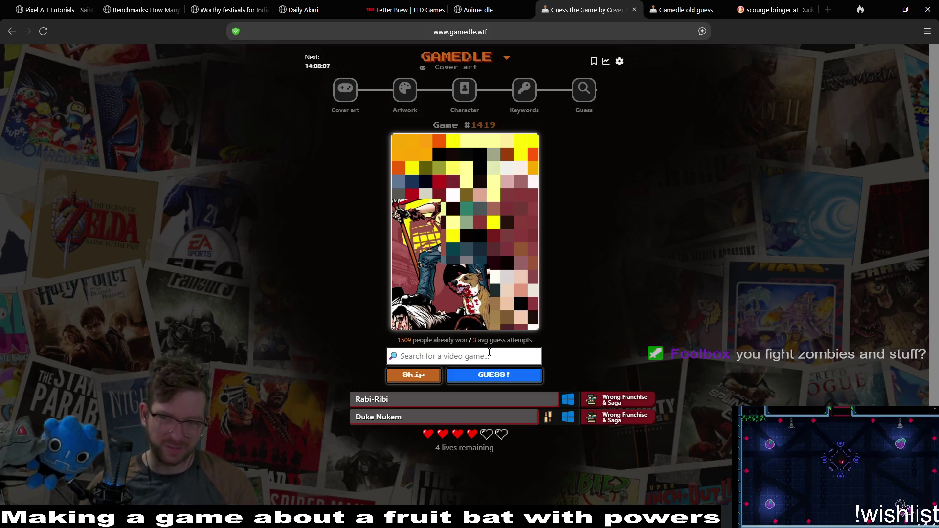
- Submit Grim Dawn as a cover-art guess
text(ma)
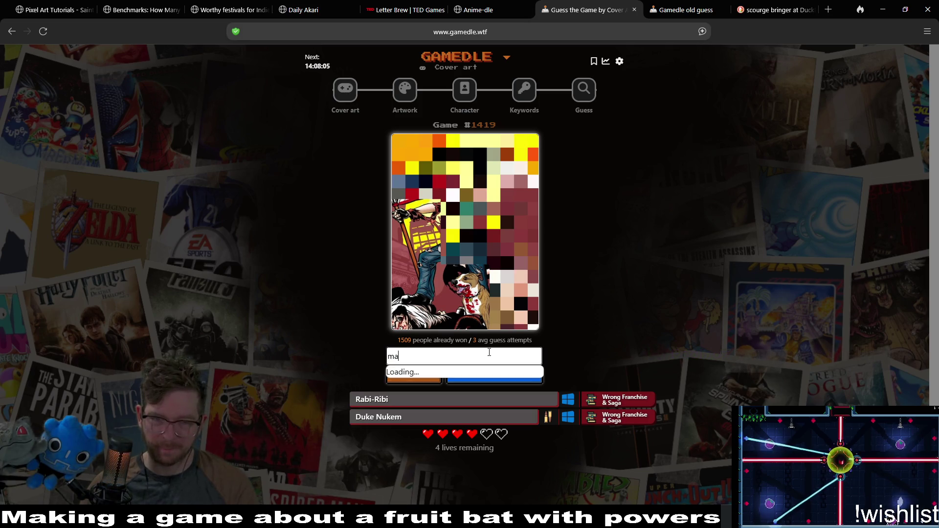
key(BackSpace)
key(BackSpace)
key(BackSpace)
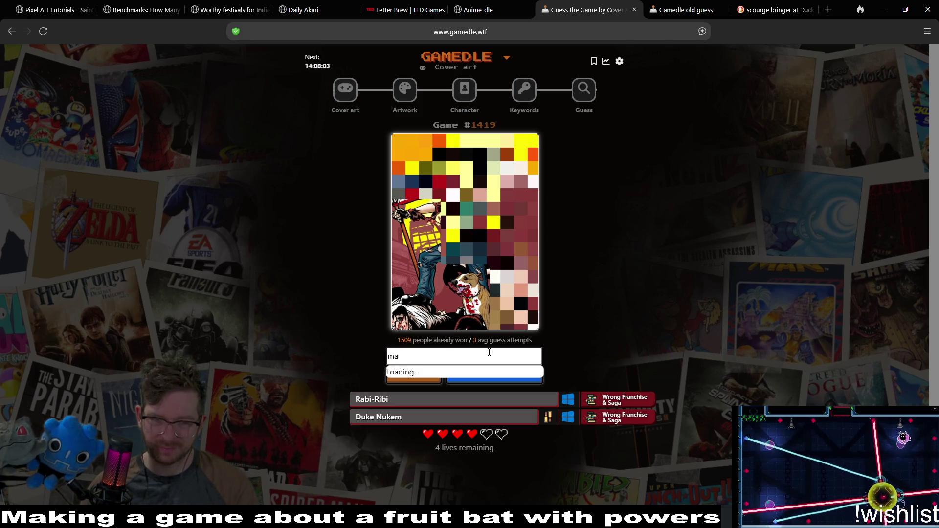
text(s)
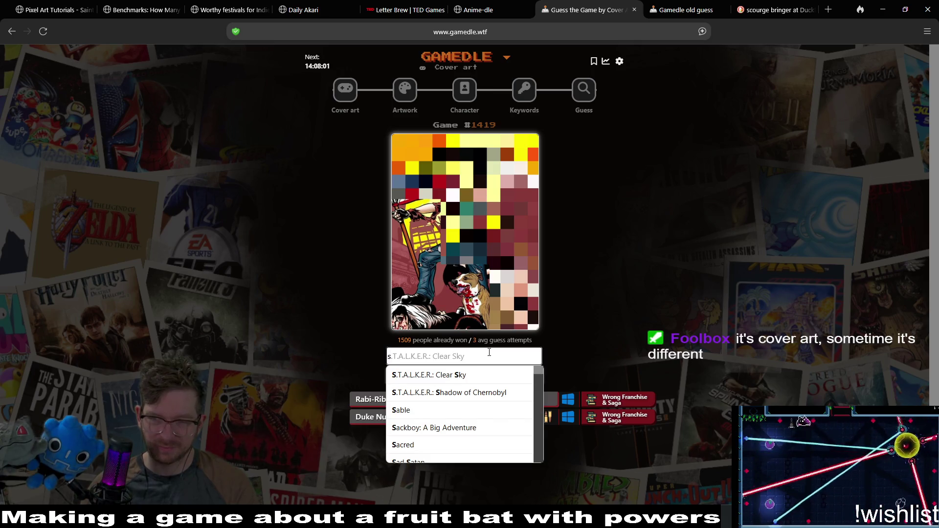
key(BackSpace)
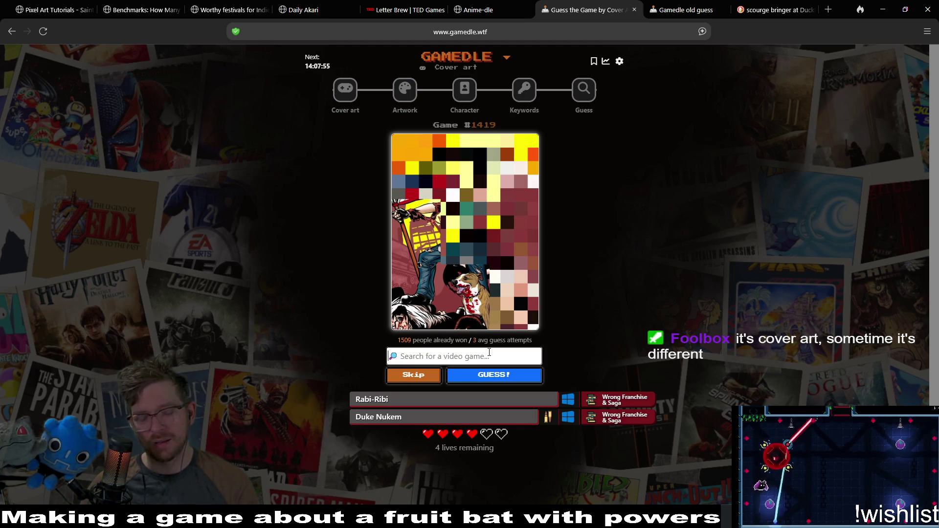
text(grim)
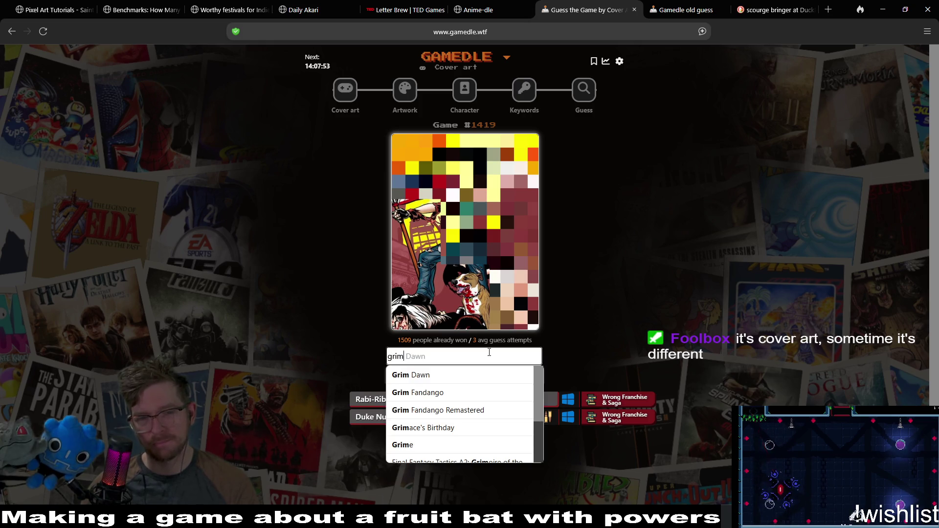
click(489, 375)
click(489, 379)
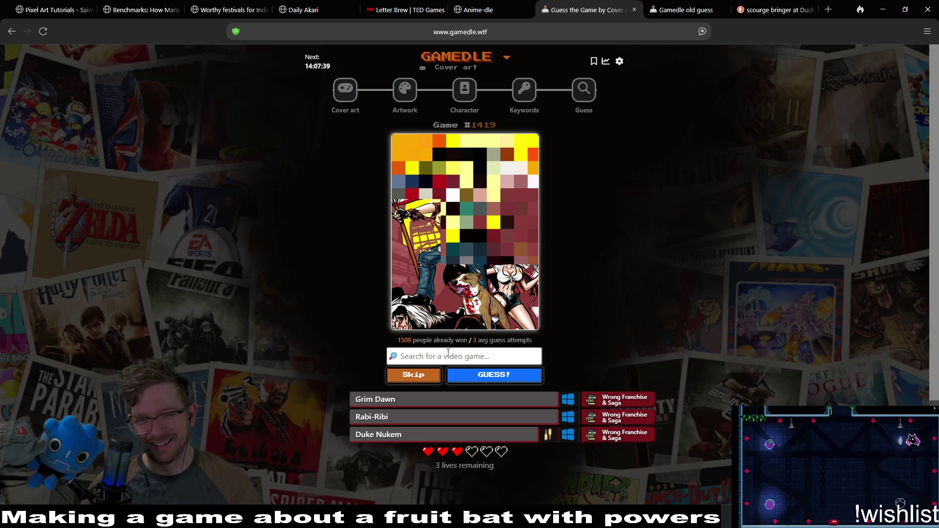
- Guess Grim Fandango, then Evil Dead: The Game
text(grim)
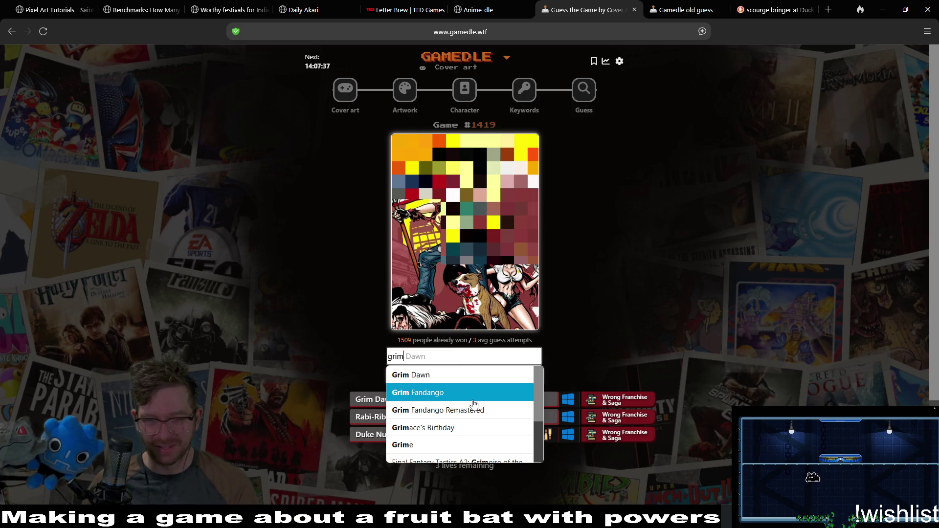
click(474, 400)
click(489, 378)
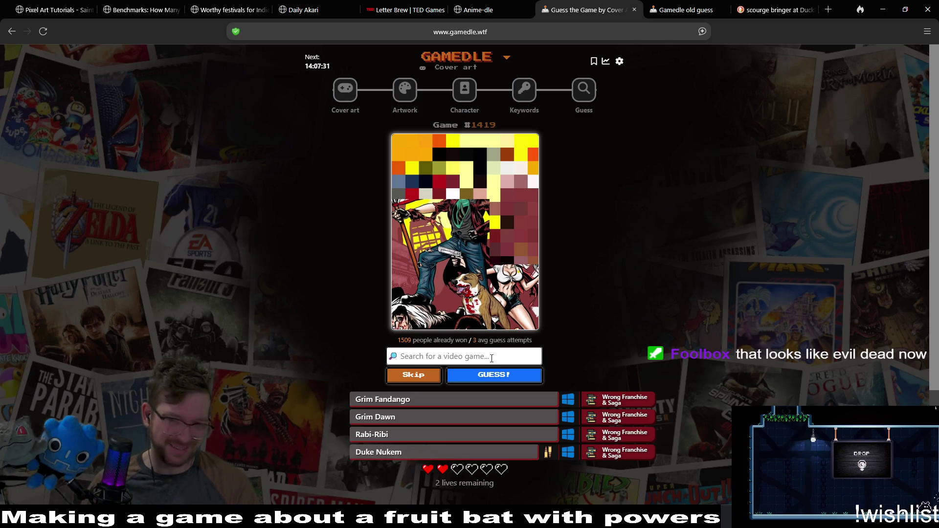
click(492, 359)
text(evil dead: The Game)
click(499, 375)
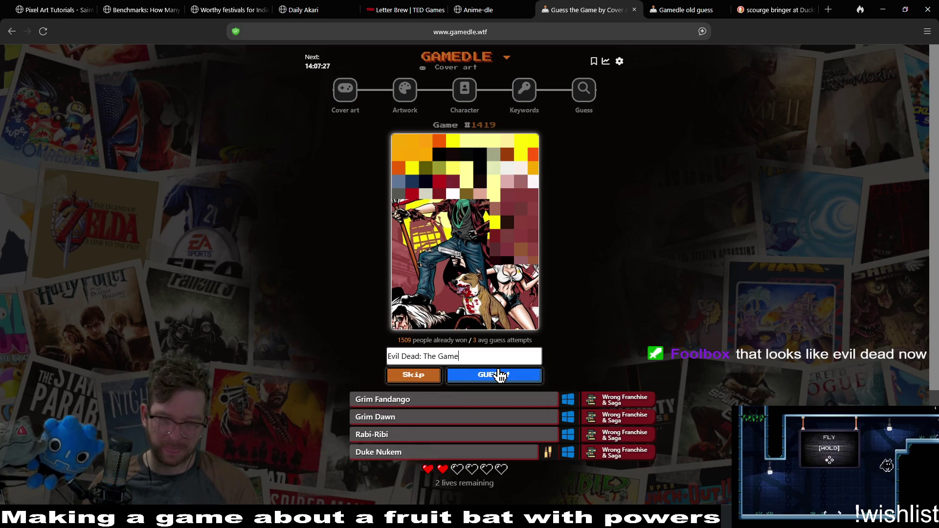
click(500, 376)
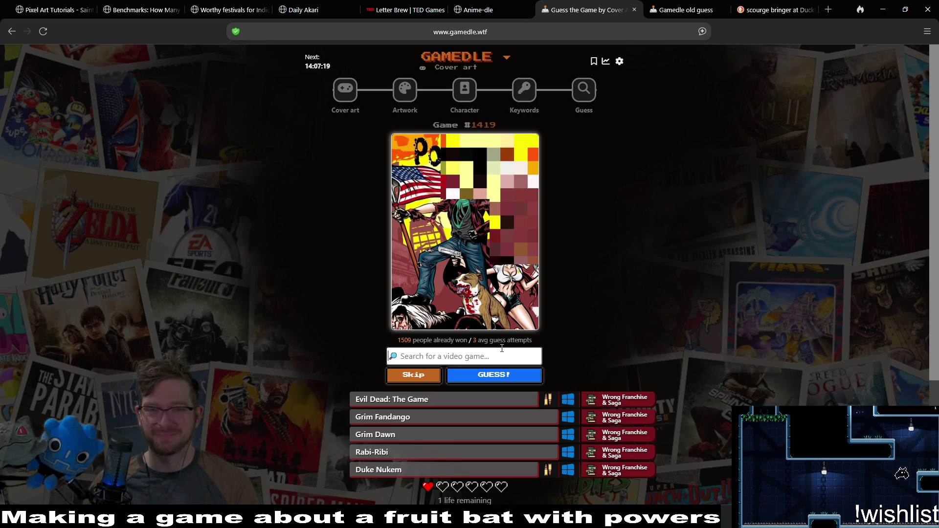
- Search 'po' and submit Pocky & Rocky 2 as the final guess
text(po)
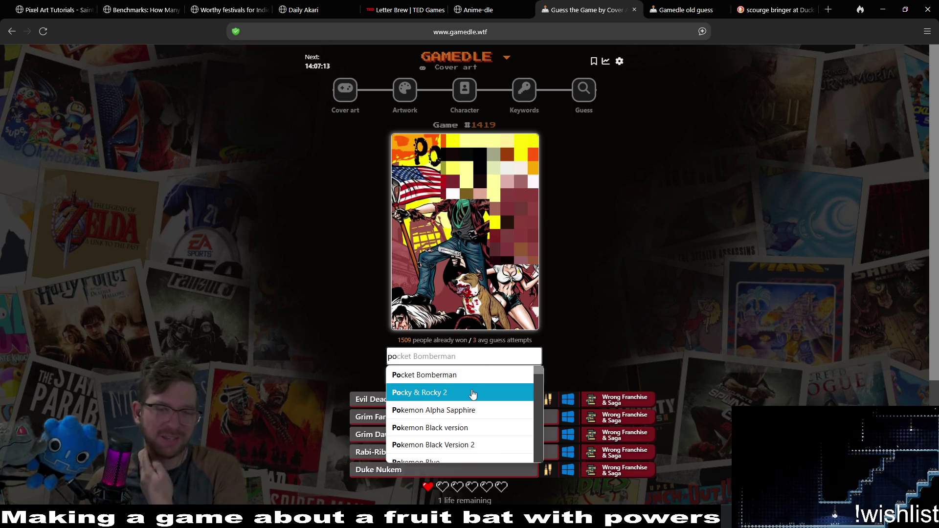
scroll(468, 394, down, 1)
scroll(468, 393, down, 8)
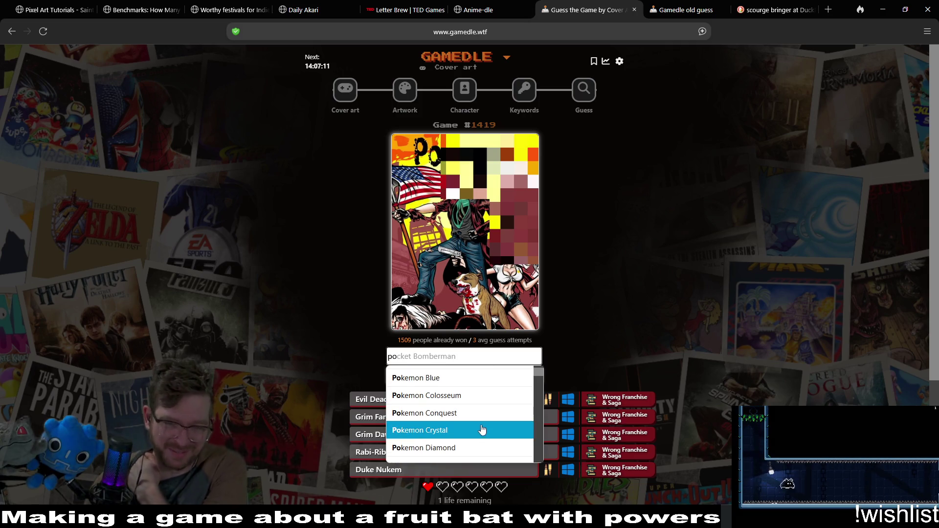
scroll(482, 429, down, 5)
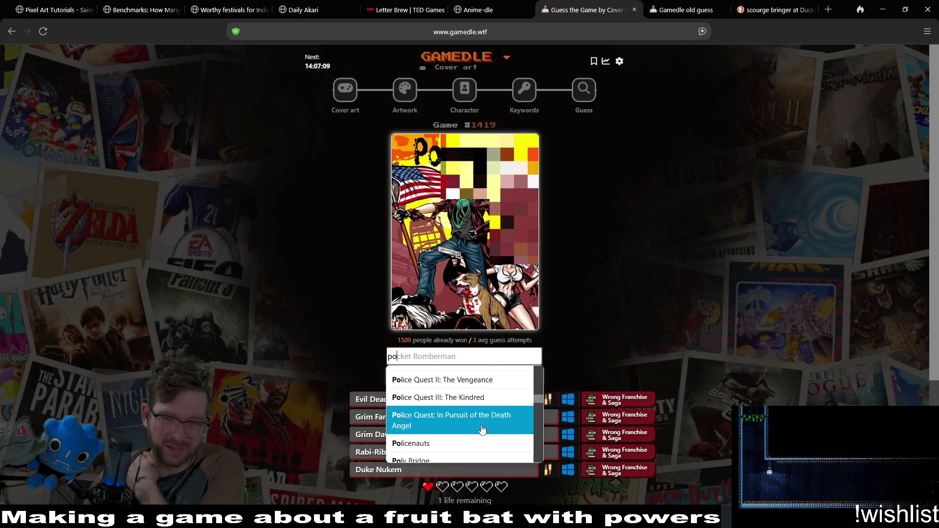
scroll(482, 429, down, 2)
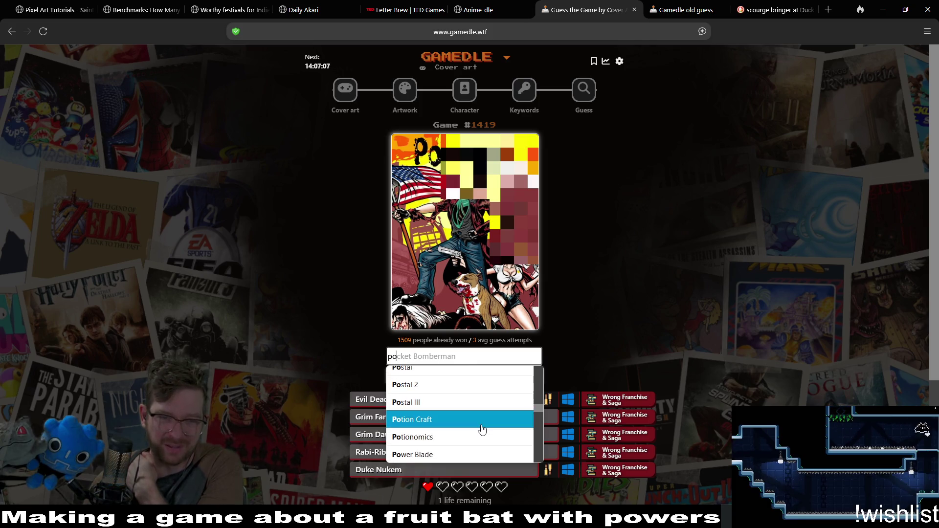
scroll(482, 429, down, 5)
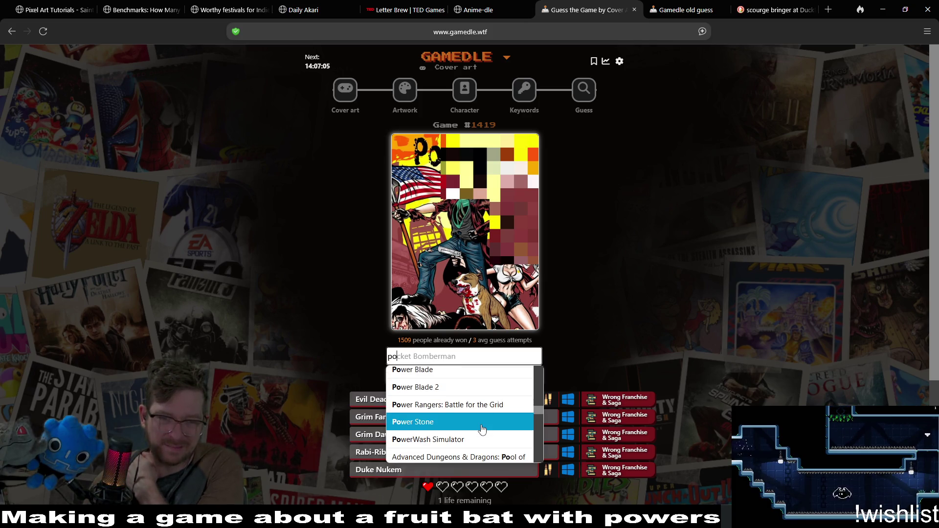
scroll(482, 429, down, 8)
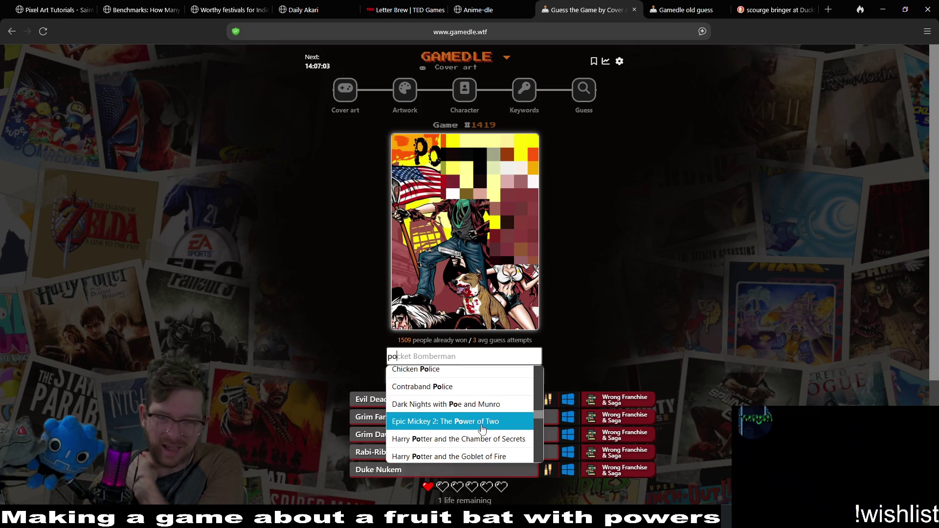
scroll(482, 429, down, 5)
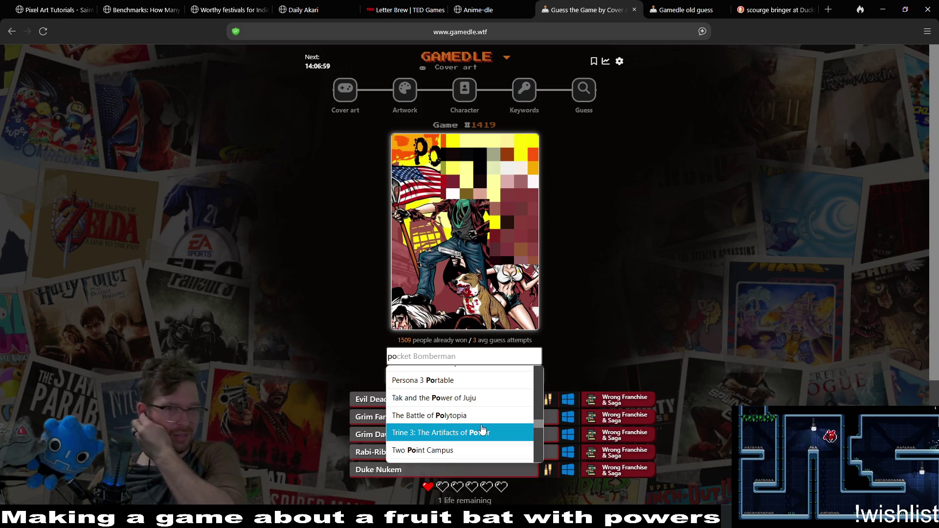
scroll(482, 429, down, 3)
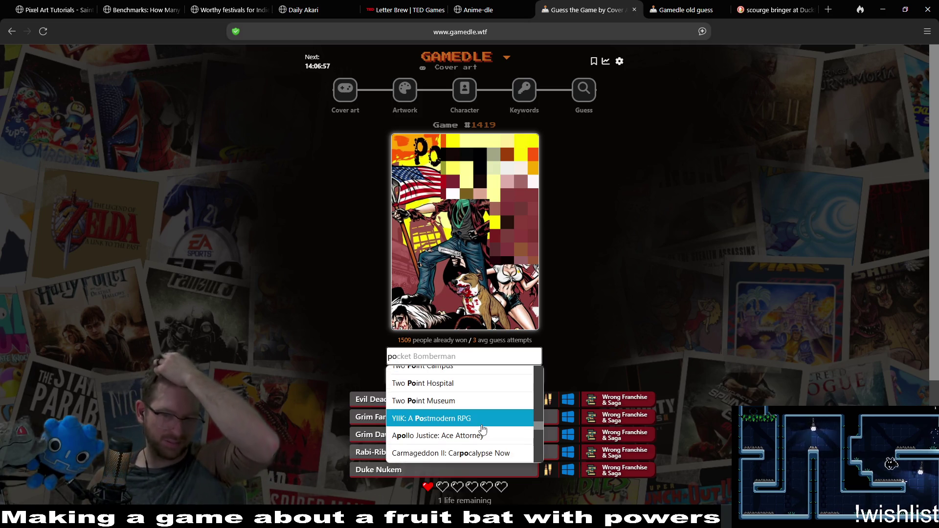
scroll(482, 429, up, 3)
scroll(482, 429, down, 5)
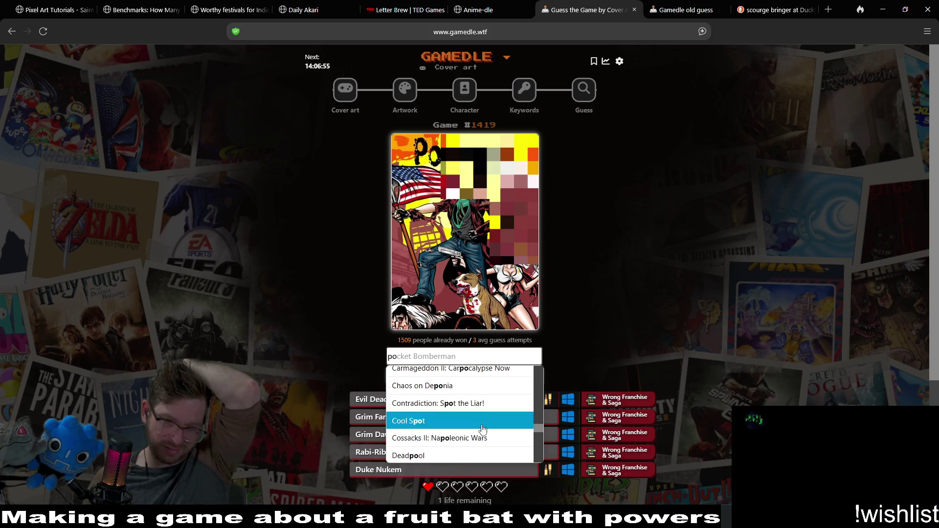
scroll(482, 430, down, 2)
scroll(482, 429, down, 5)
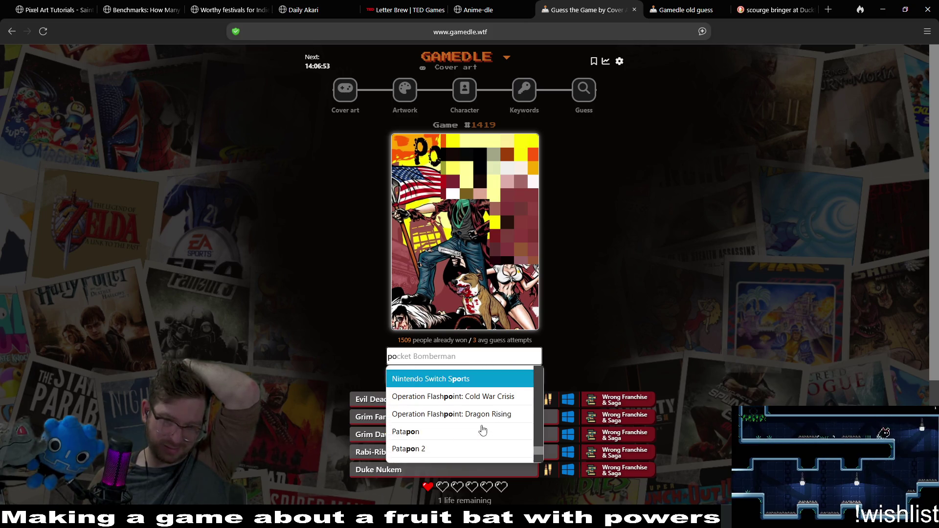
scroll(483, 429, up, 7)
scroll(484, 429, up, 15)
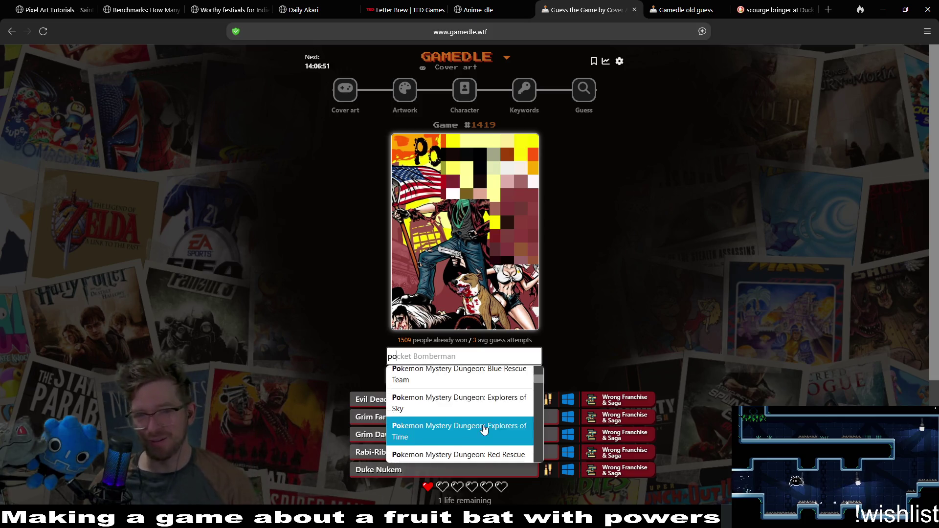
click(430, 392)
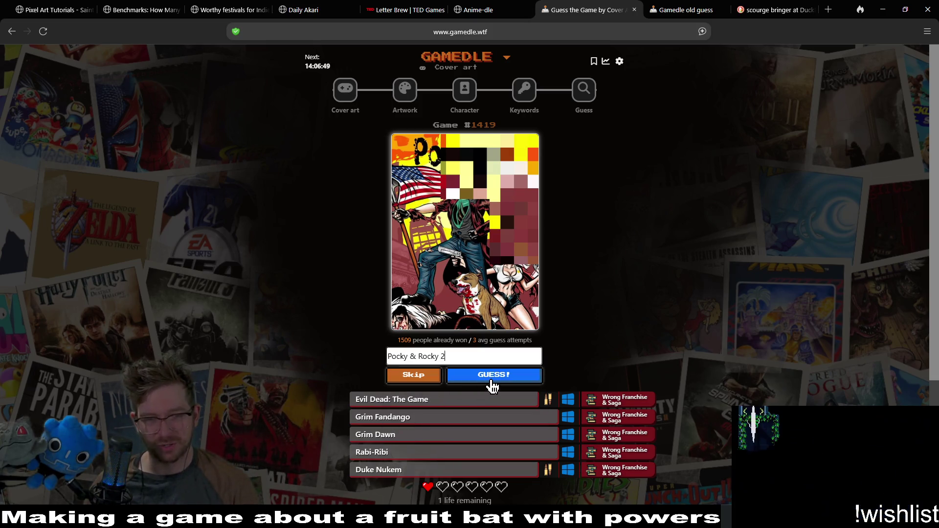
click(491, 381)
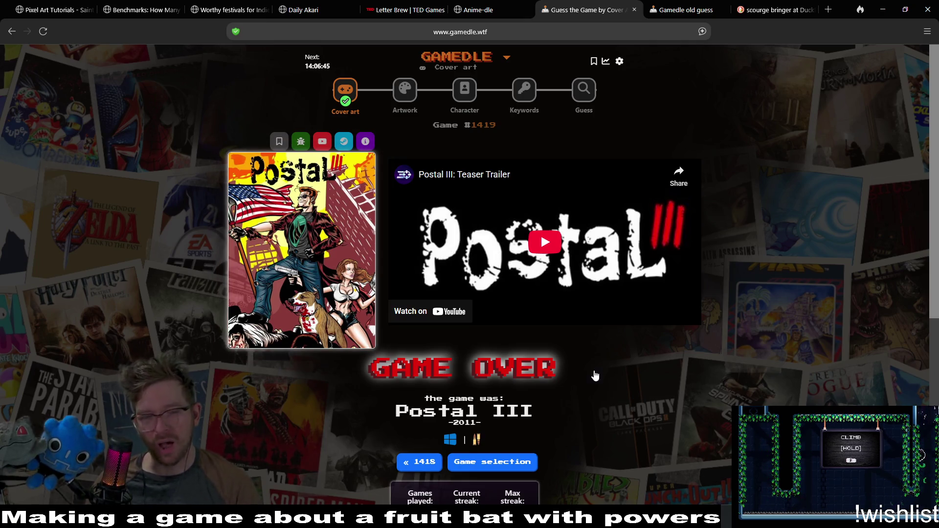
- Play the Postal III trailer, toggling mute and skipping ahead past 1:17, then pause it
click(559, 238)
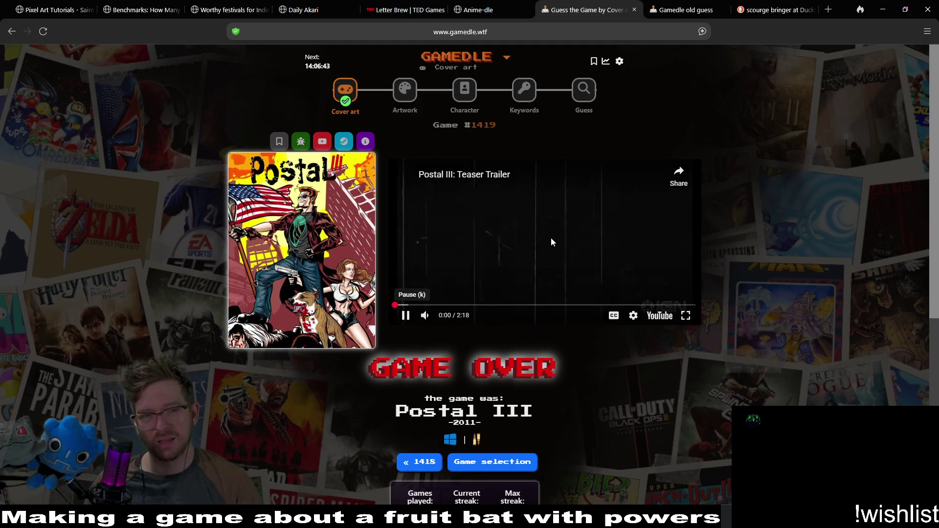
click(424, 315)
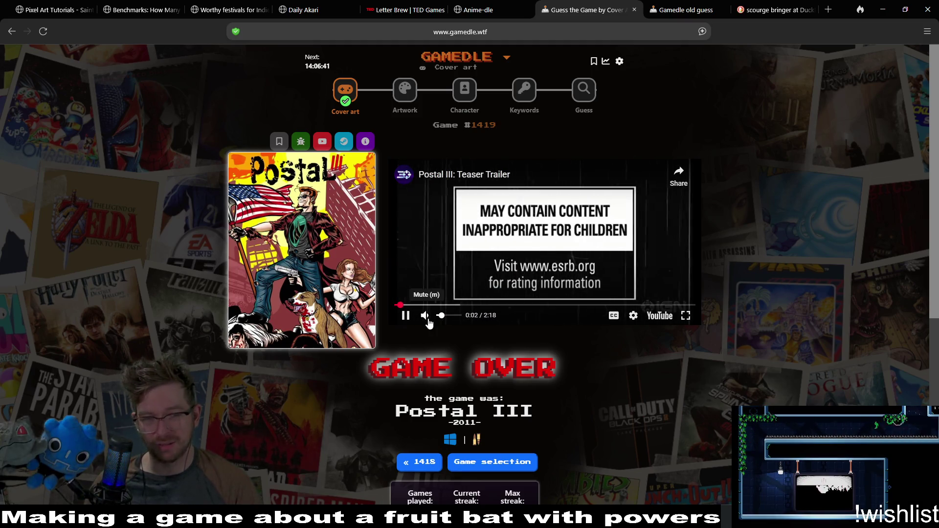
click(465, 308)
click(503, 307)
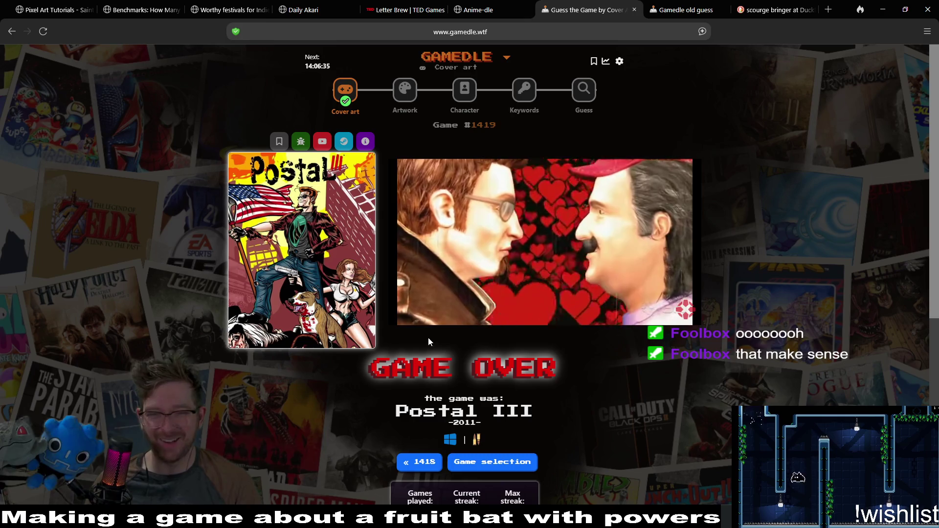
click(425, 316)
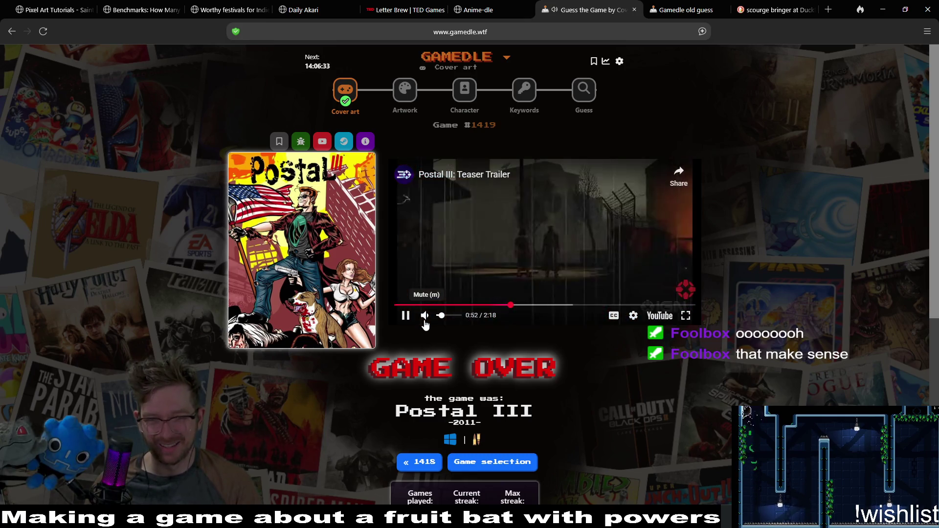
mouse_move(549, 306)
mouse_down()
mouse_move(599, 306)
mouse_move(583, 306)
mouse_up()
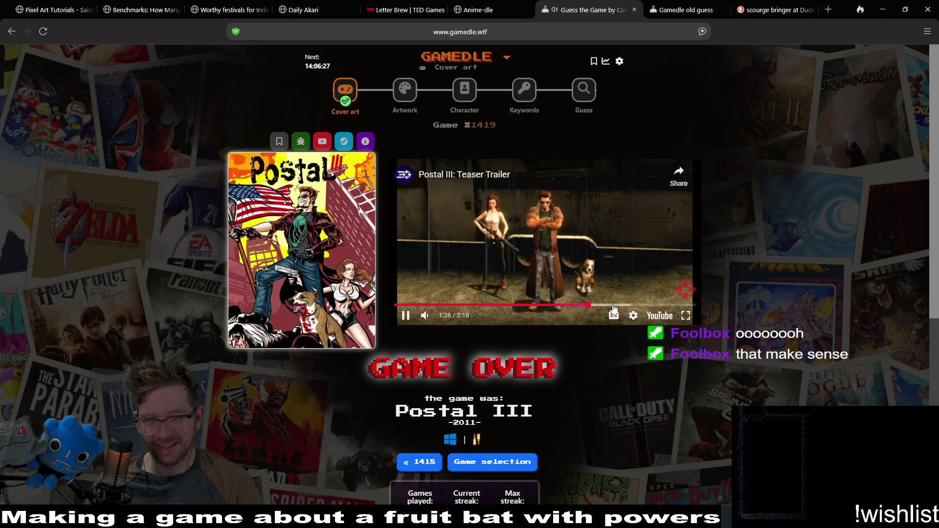
click(533, 243)
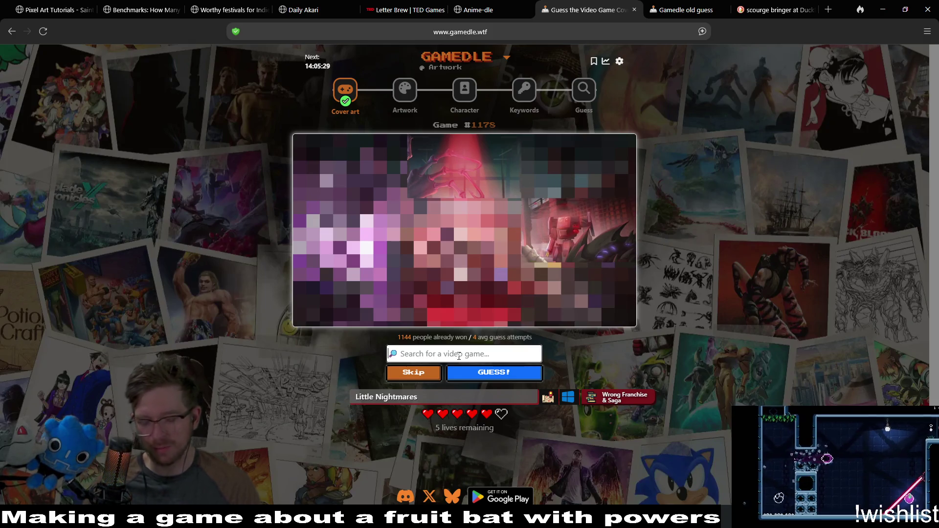
- Search 'helldivers' and submit Helldivers 2 on artwork puzzle #1178
text(helldivers)
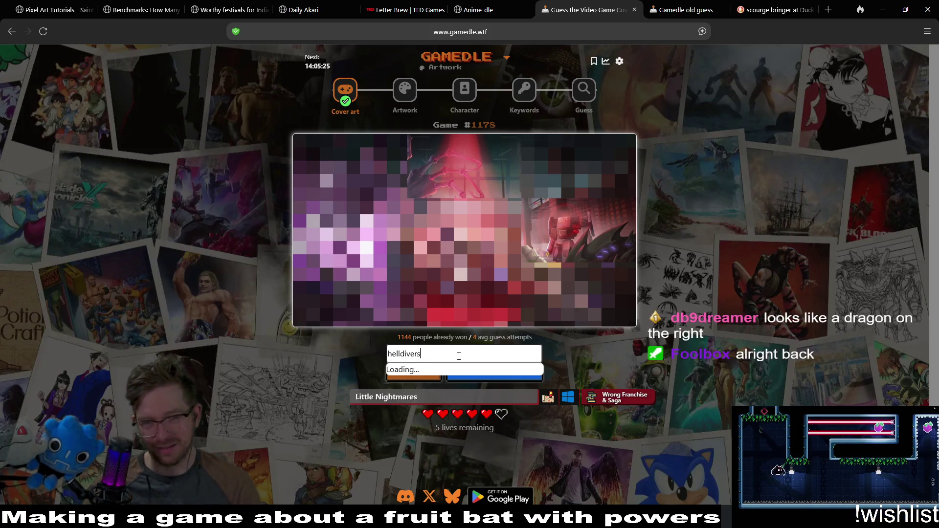
click(478, 390)
click(494, 374)
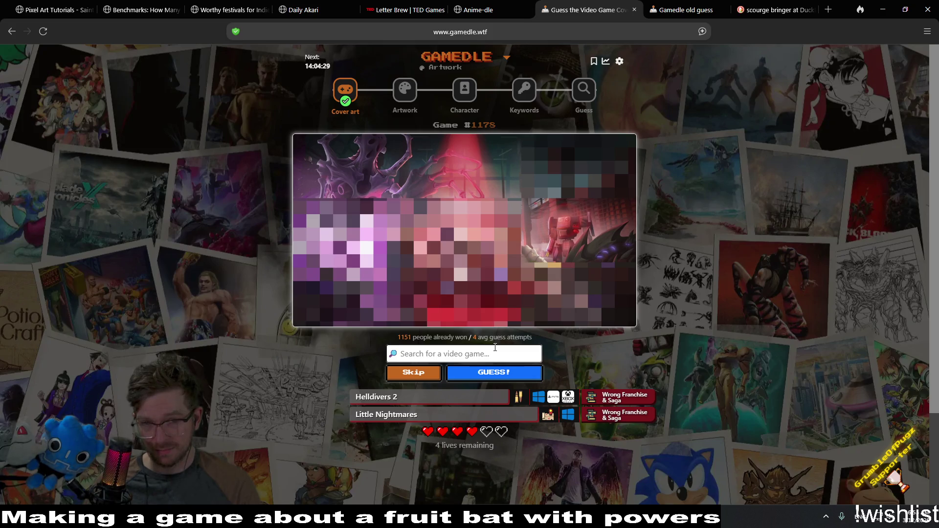
- Search 'sw' and submit Alien Swarm as an artwork guess
text(swarm)
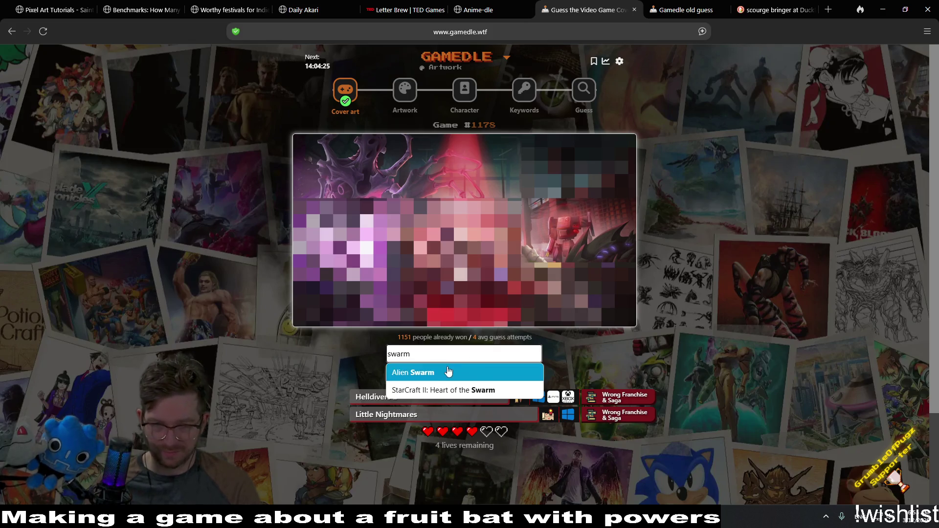
click(450, 373)
click(498, 374)
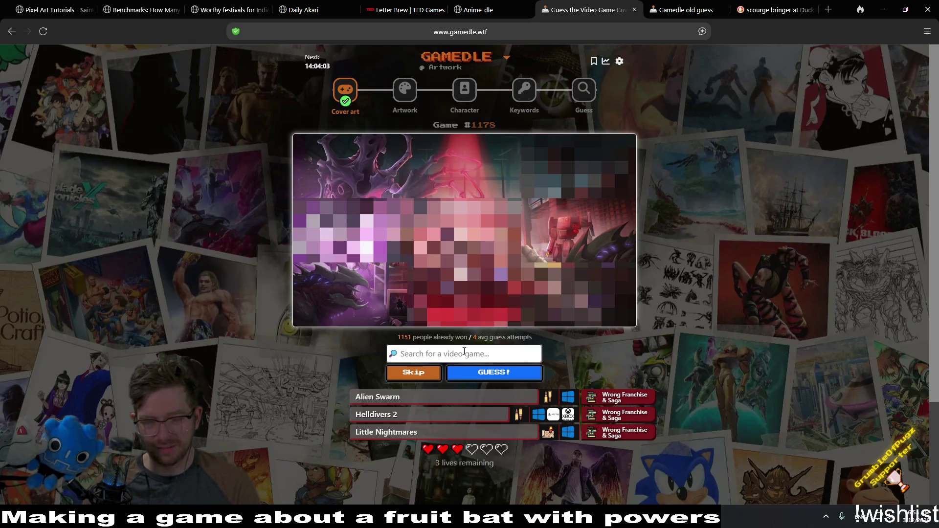
- Search 'defense' and submit Defense Grid 2 as the next guess
text(tower d)
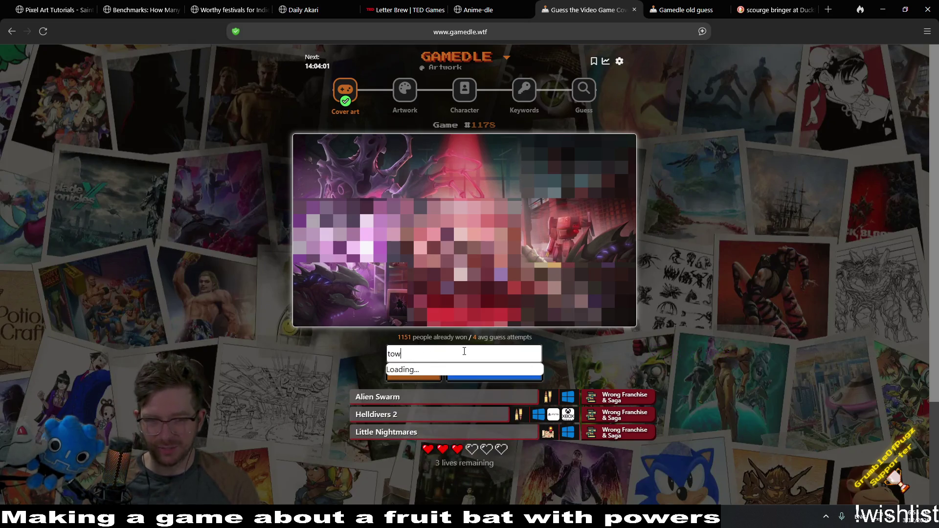
text(e)
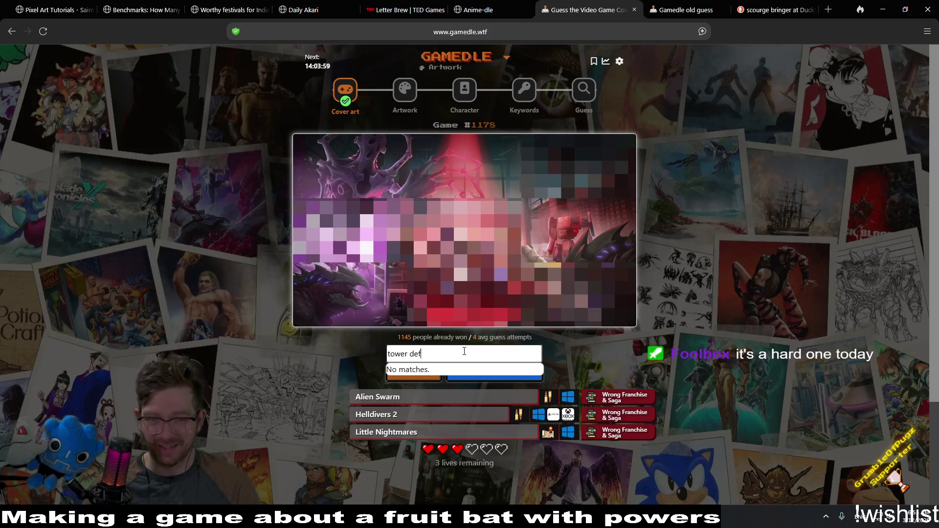
key(ctrl+a)
key(BackSpace)
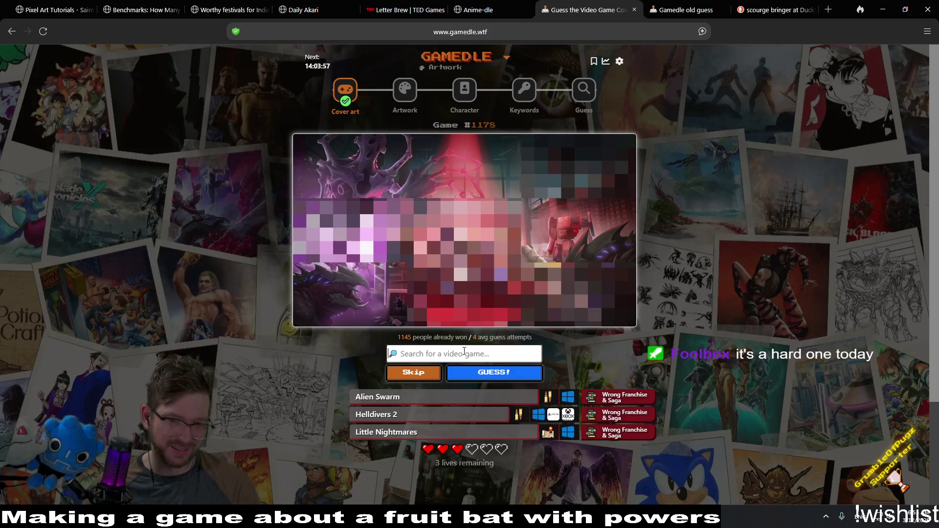
text(defense)
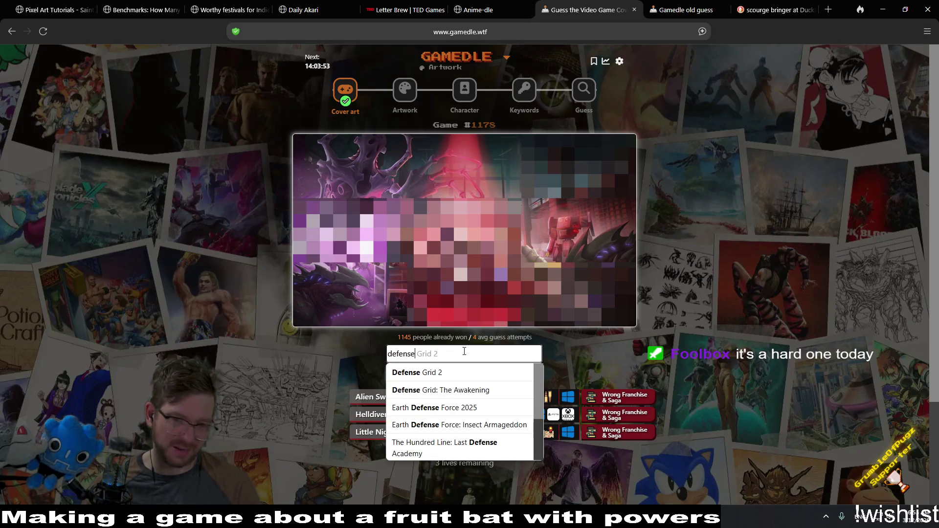
click(506, 374)
click(507, 374)
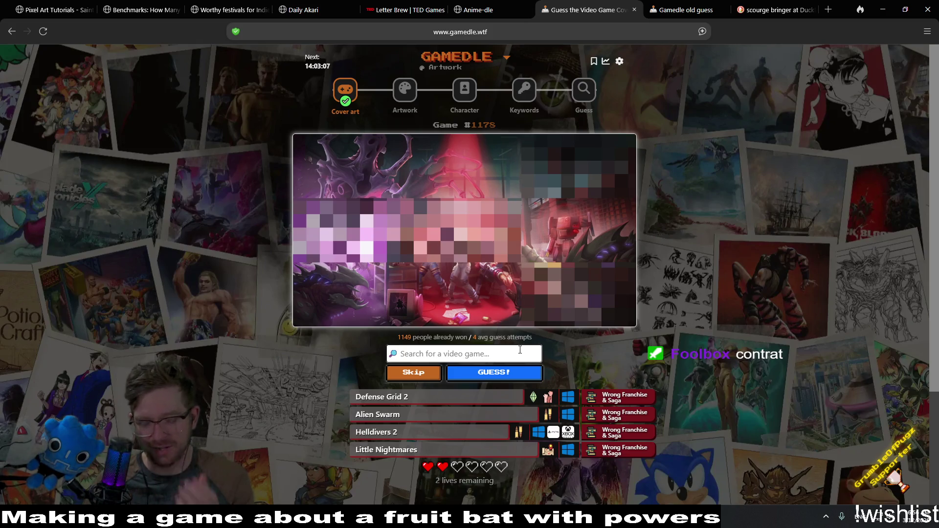
- Search 'contr' and submit Contra III: The Alien Wars as an artwork guess
text(contra)
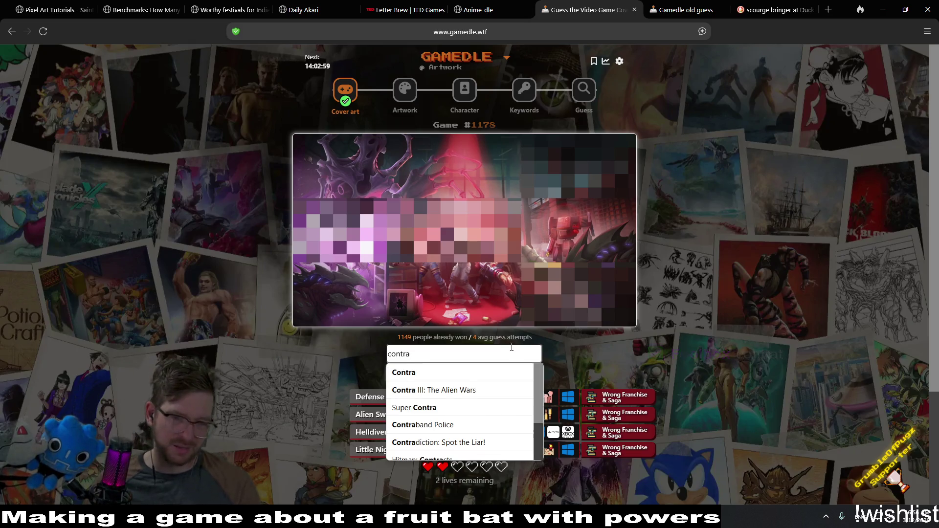
click(472, 390)
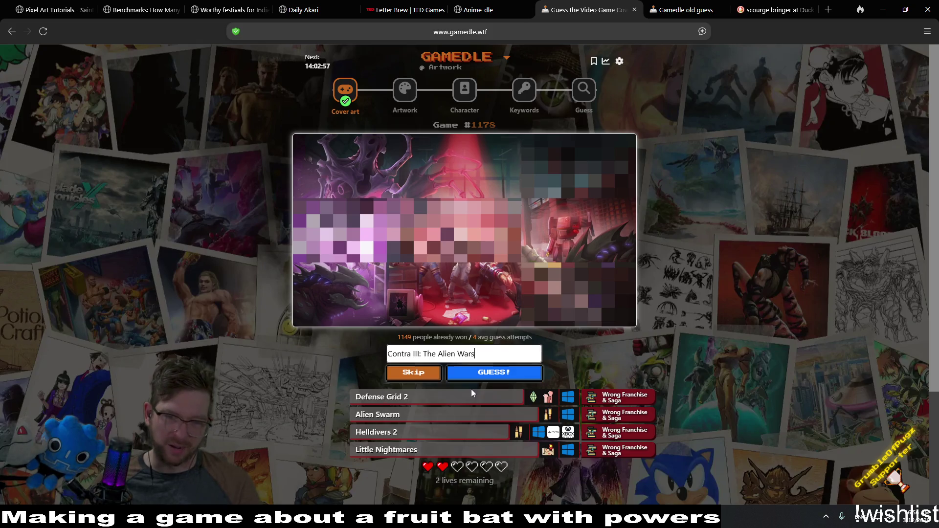
click(531, 376)
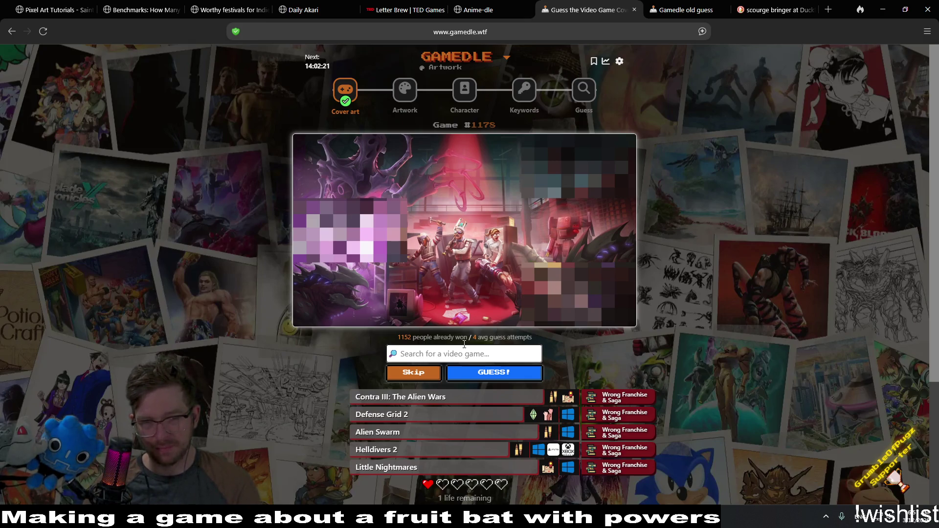
- Search 'defense' and submit X-COM: UFO Defense as the final guess
text(def)
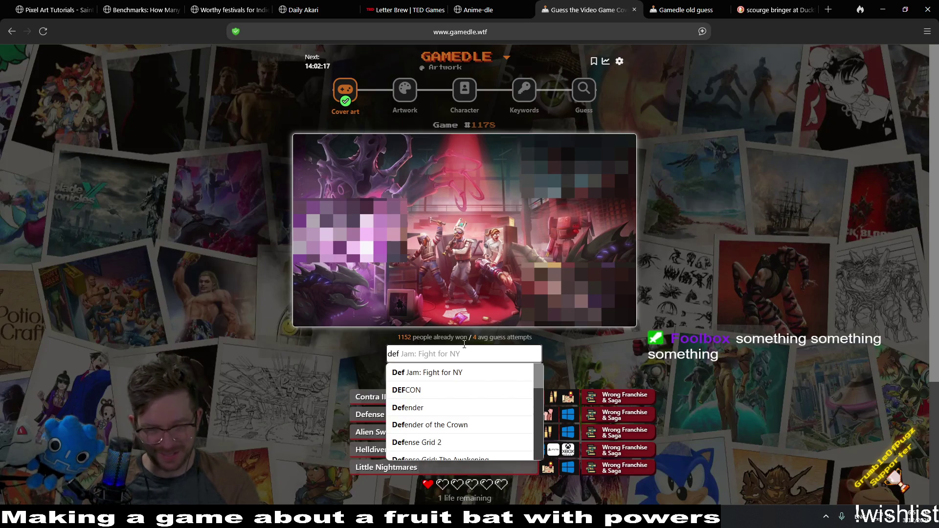
text(ense)
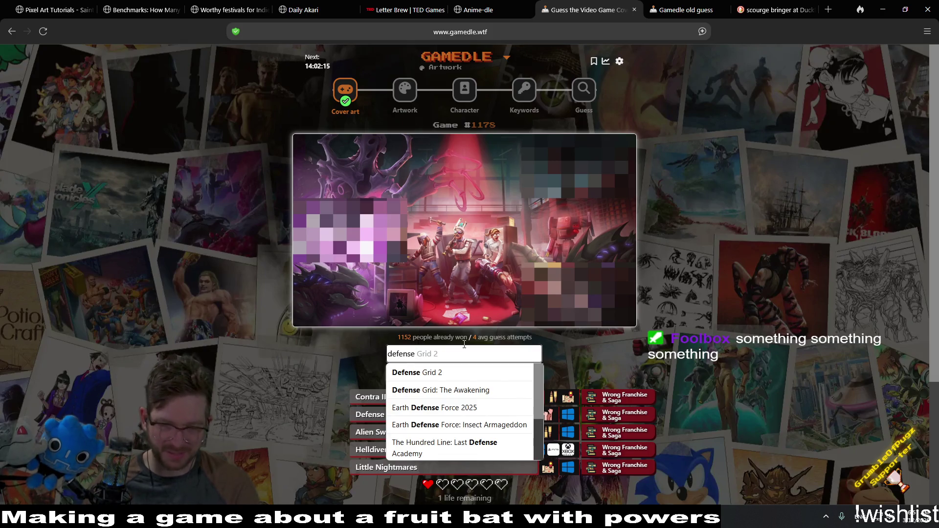
scroll(501, 439, down, 2)
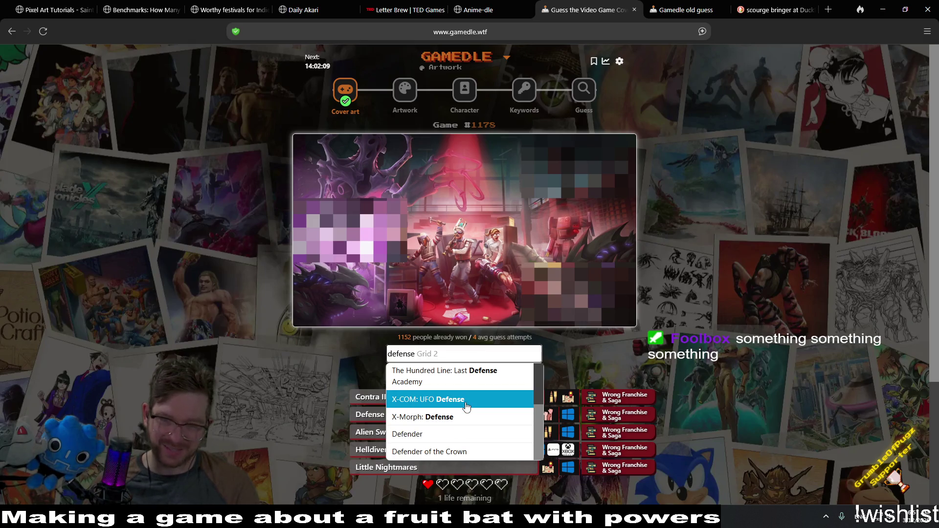
click(466, 406)
click(524, 376)
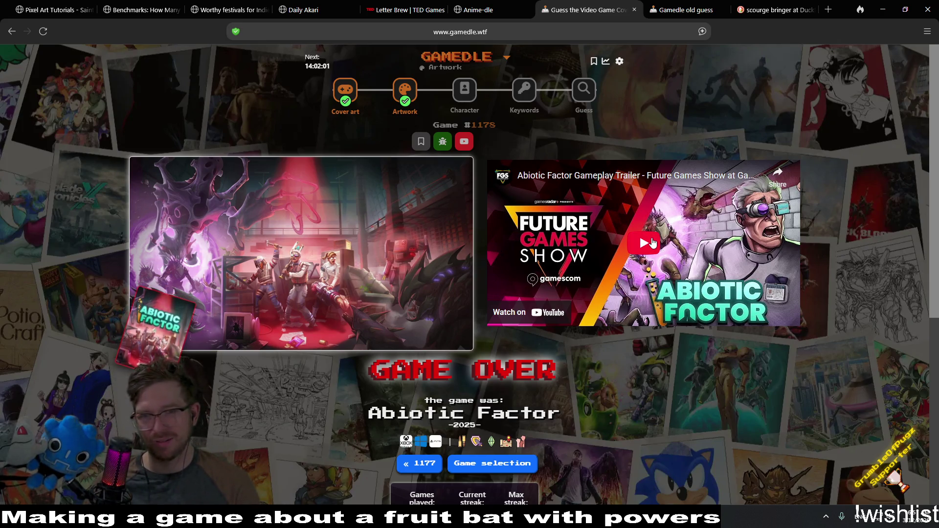
- Play the Abiotic Factor trailer with volume raised to about half, pausing near 1:31
click(653, 241)
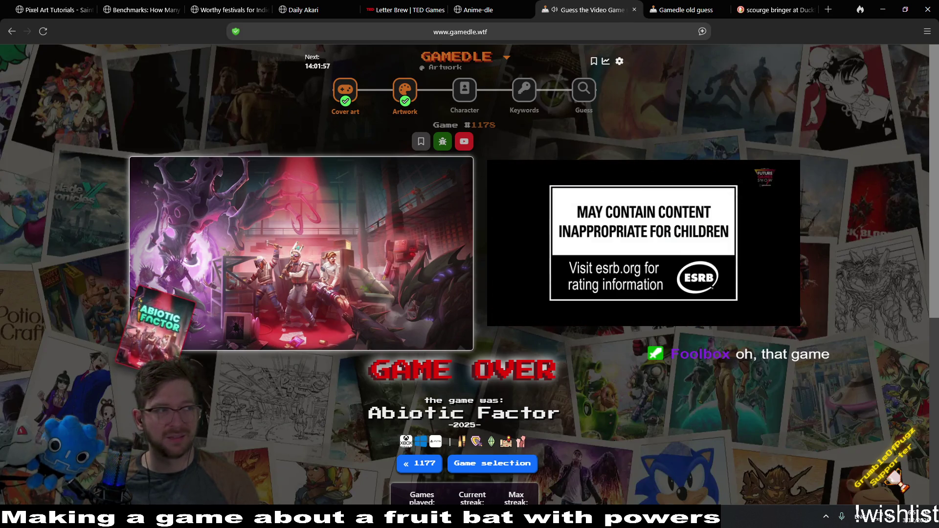
click(539, 317)
drag(540, 319, 551, 318)
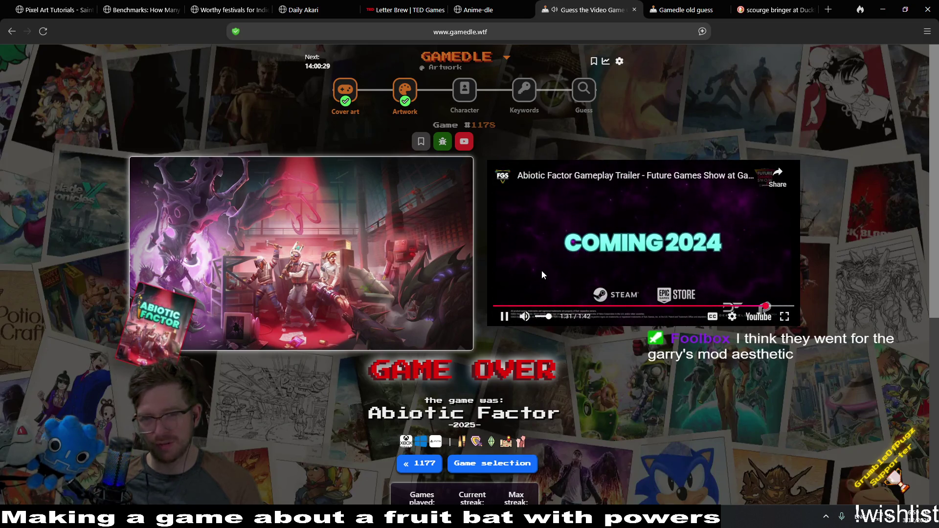
click(564, 250)
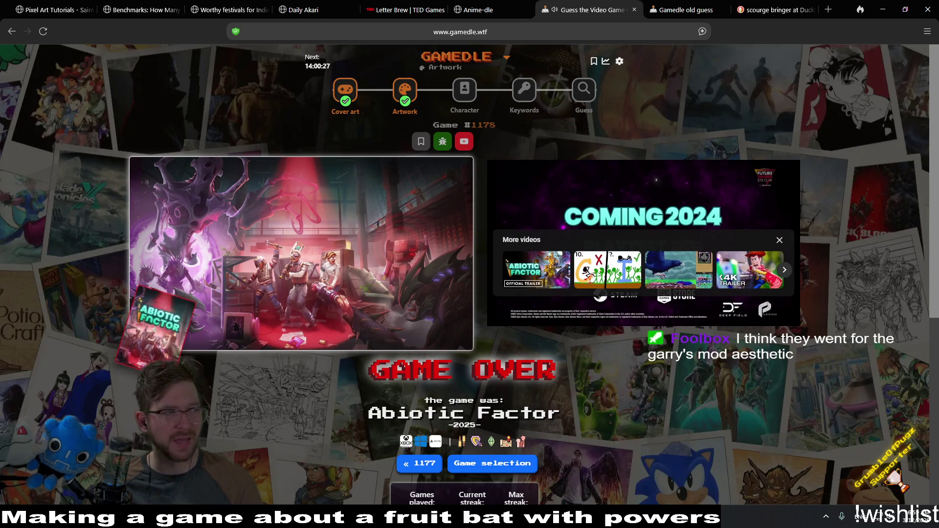
- Open Character puzzle #271 and submit Sam Giddings as the first guess
click(465, 92)
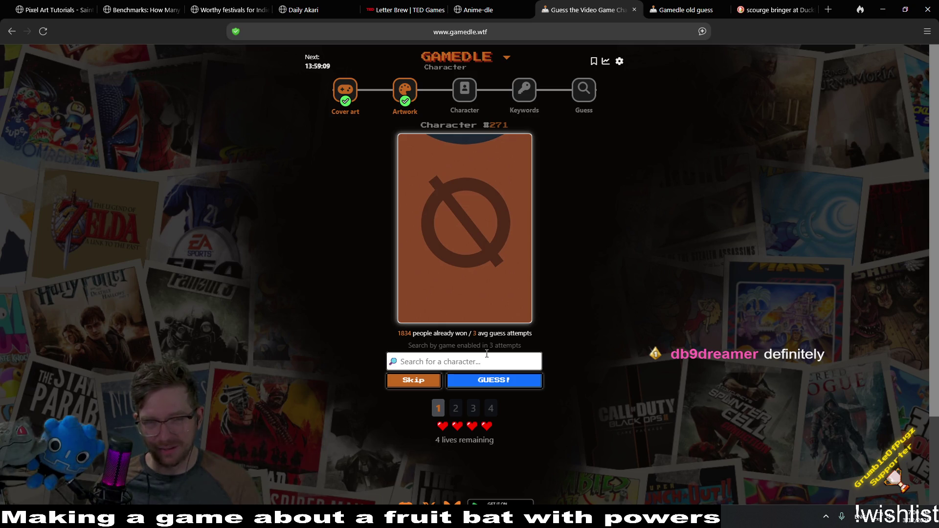
text(sam)
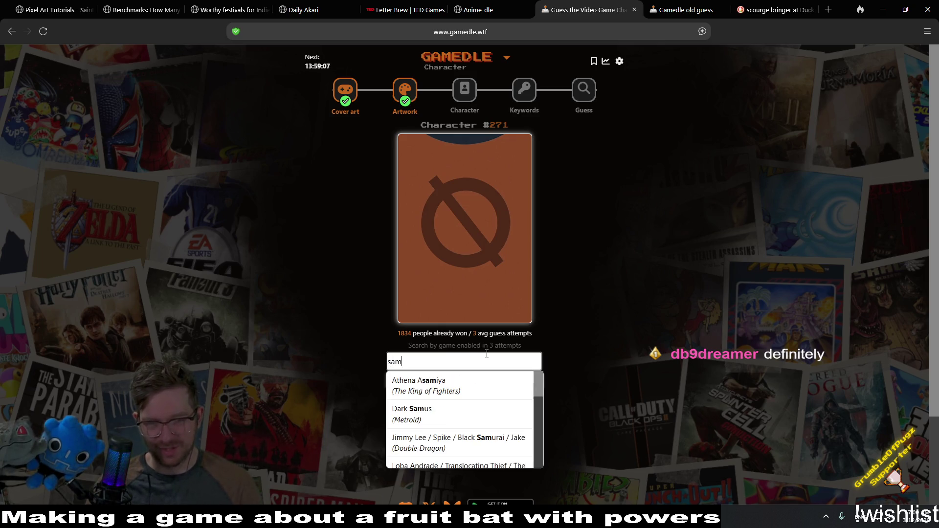
scroll(477, 394, down, 3)
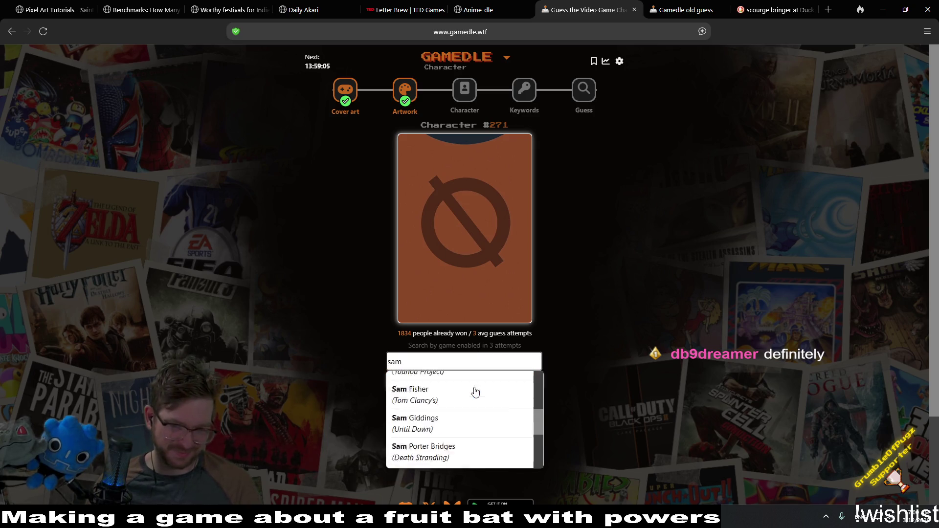
click(476, 401)
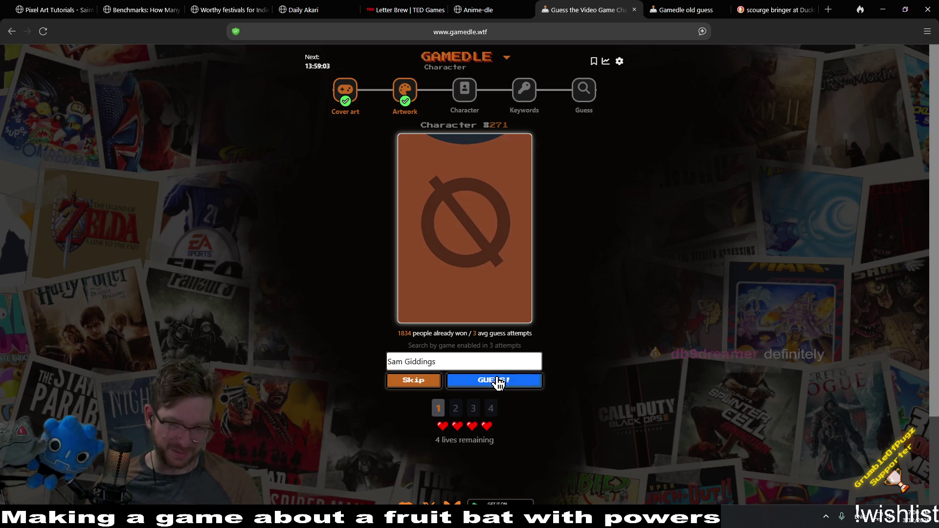
click(494, 380)
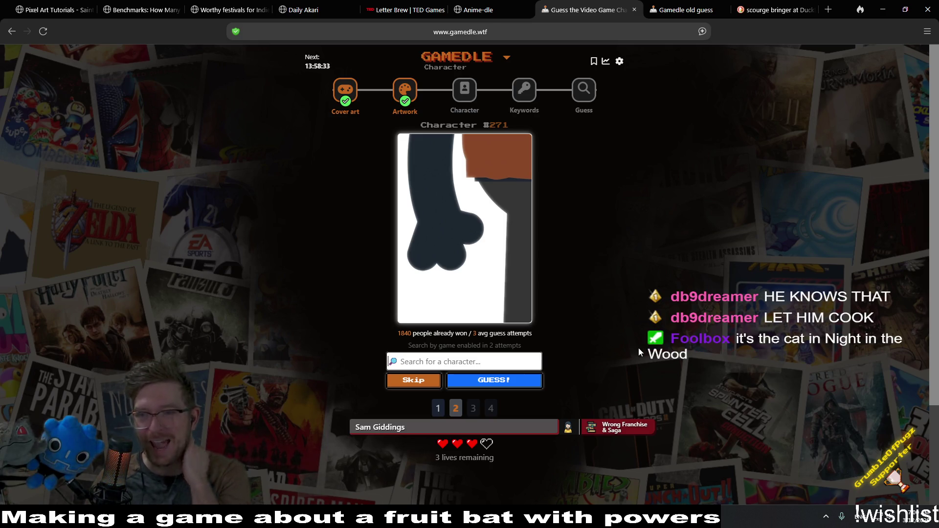
- Try a few character searches, then submit Whispy Woods as a guess
click(491, 362)
text(the c)
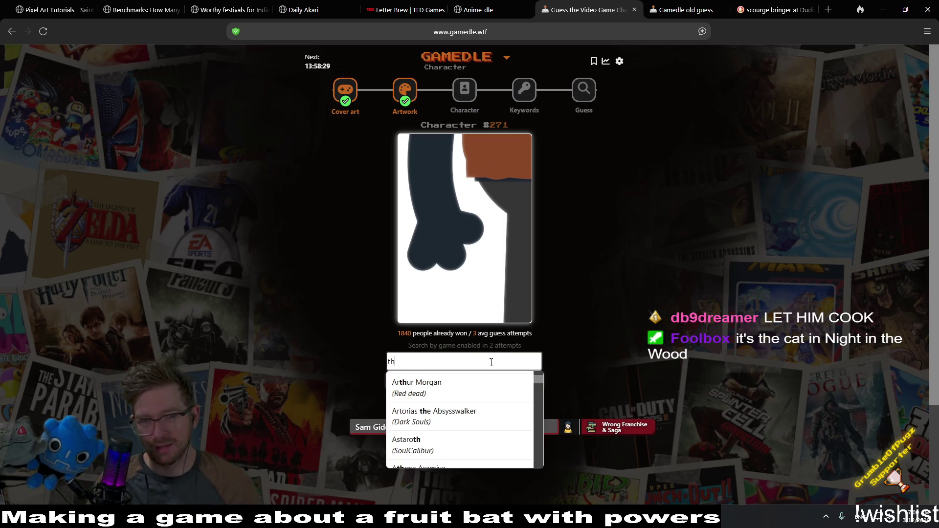
key(BackSpace)
key(BackSpace)
key(BackSpace)
key(BackSpace)
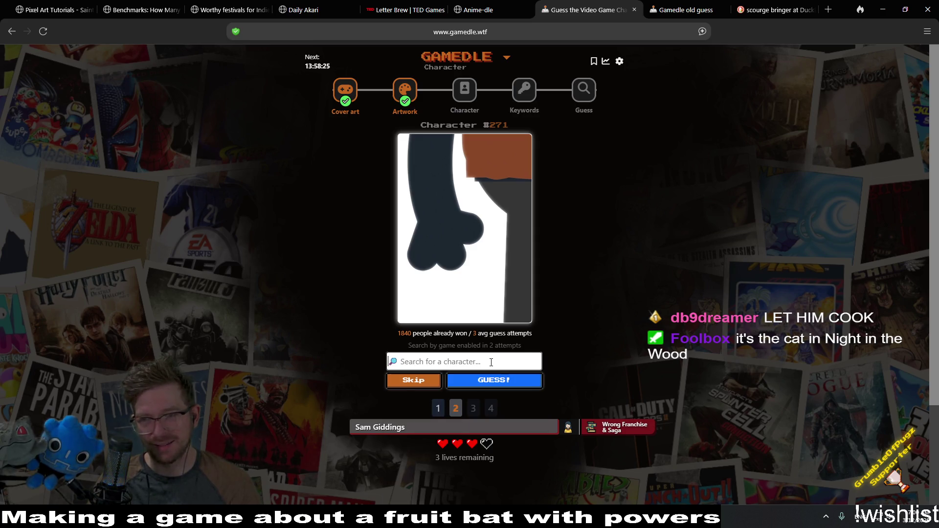
text(cat in)
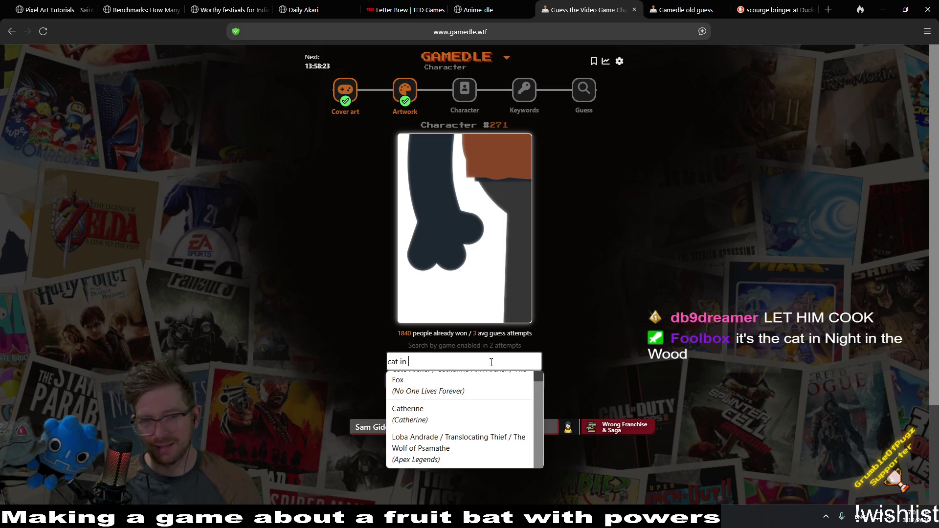
key(BackSpace)
key(BackSpace)
key(BackSpace)
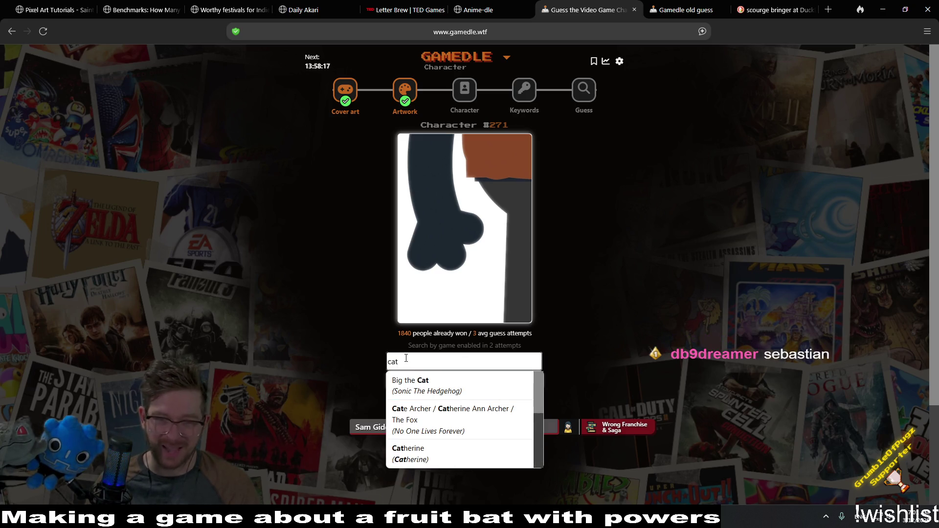
key(BackSpace)
key(BackSpace)
key(BackSpace)
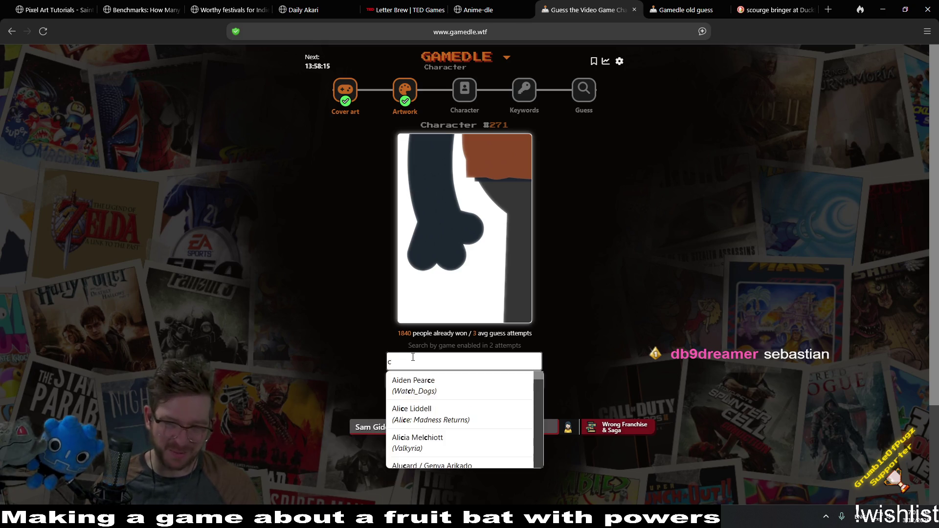
text(sebas)
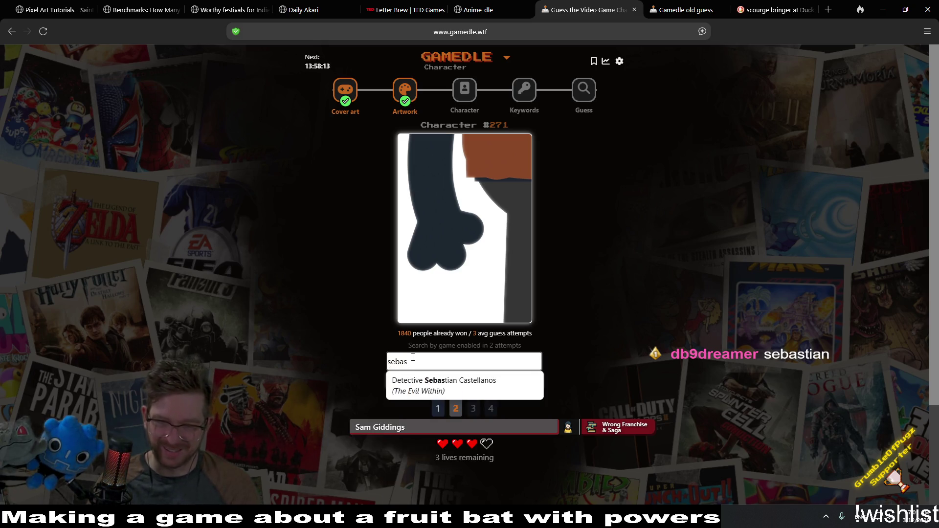
key(BackSpace)
key(BackSpace)
key(BackSpace)
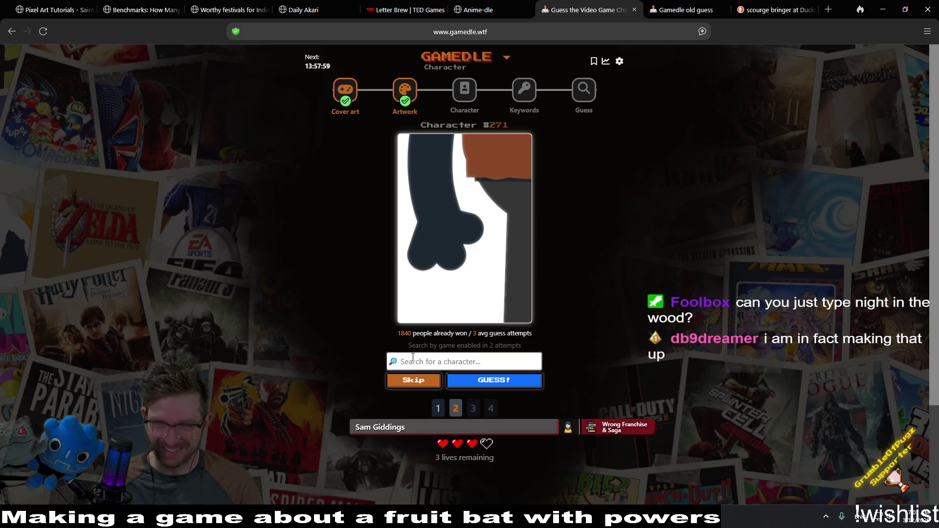
text(whis)
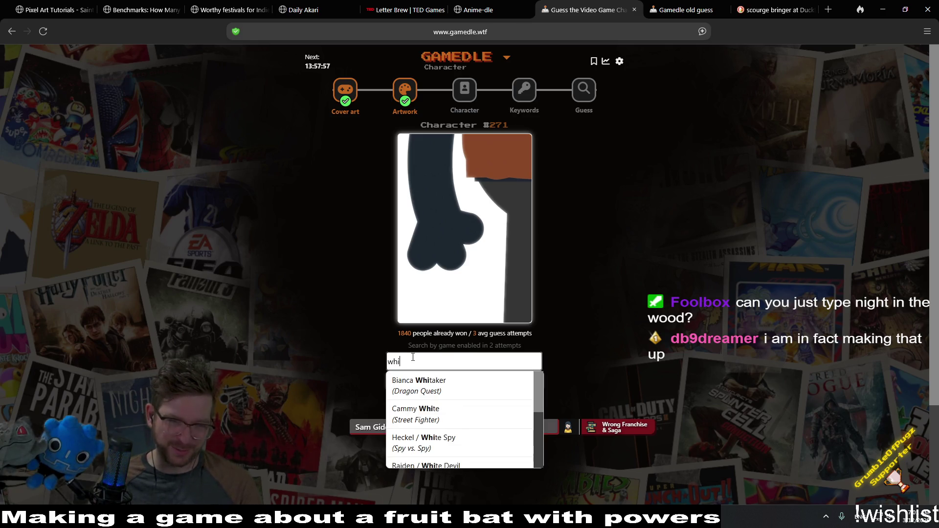
click(472, 384)
click(475, 384)
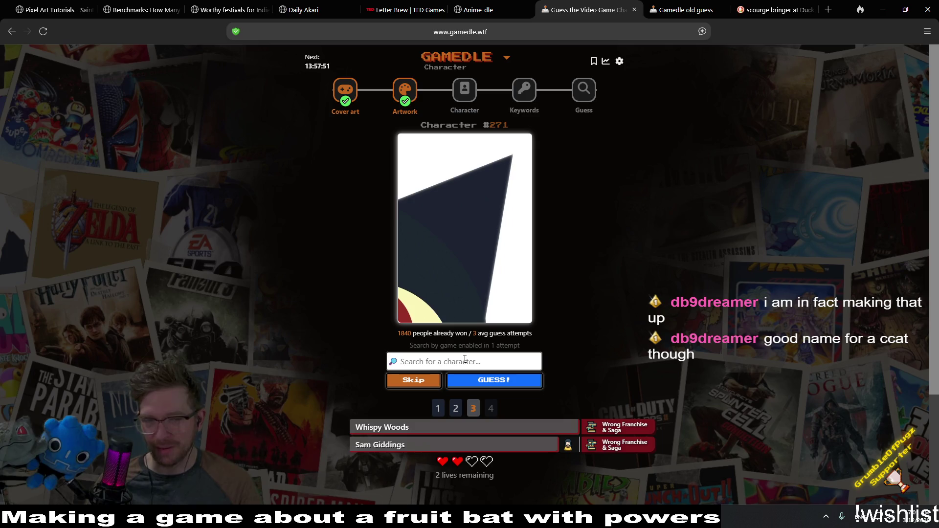
- Search 'jeff' and submit Jeff the Land Shark as the next guess
click(464, 361)
text(cat)
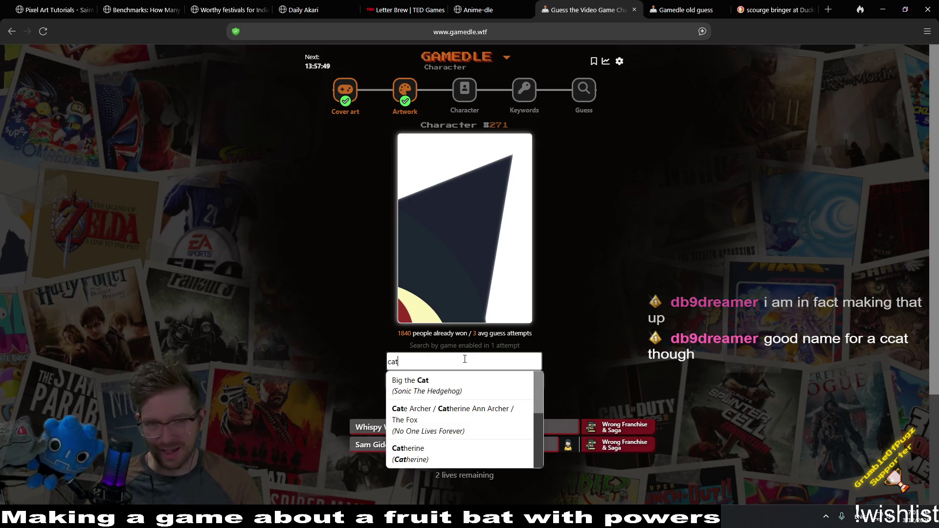
key(BackSpace)
key(BackSpace)
key(BackSpace)
text(jeff)
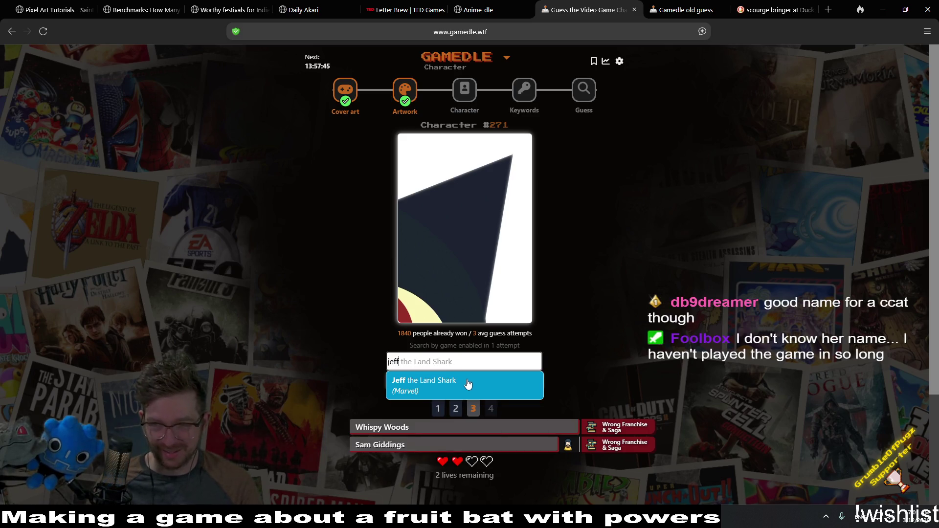
click(468, 386)
click(504, 382)
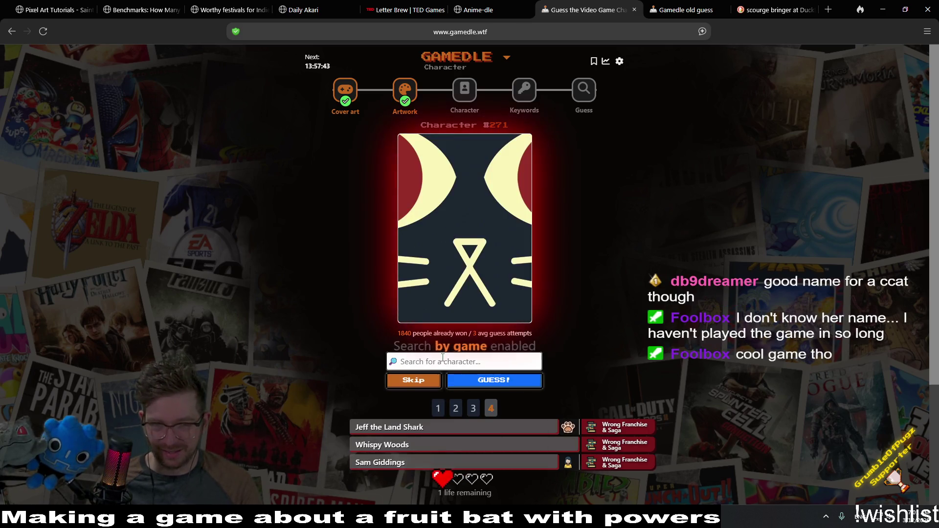
- Search 'night in' and guess Margaret 'Mae' Borowski, solving Character puzzle #271 on the fourth guess
text(th)
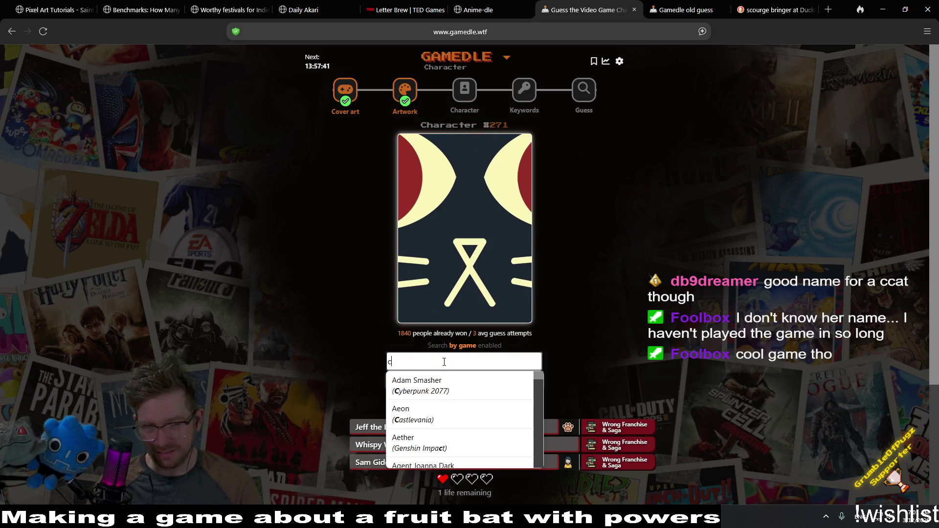
text(e cat ni)
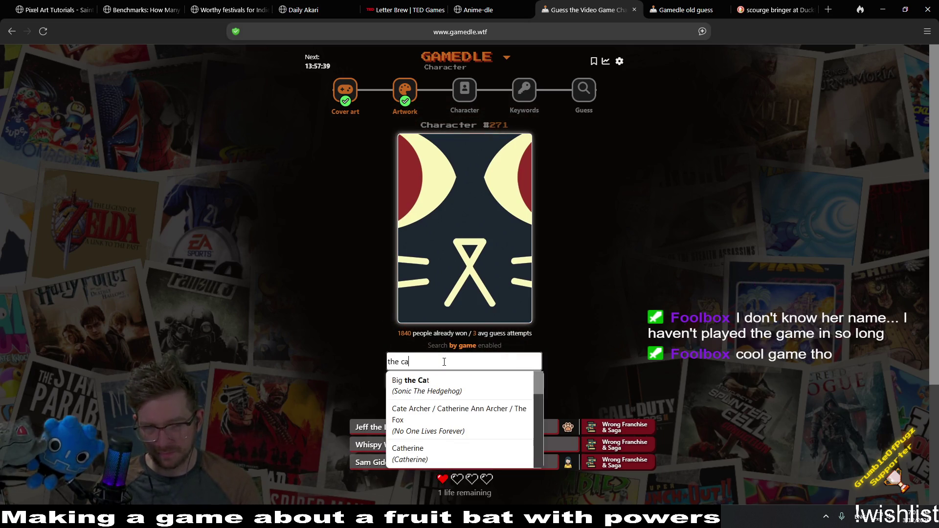
key(BackSpace)
key(BackSpace)
key(BackSpace)
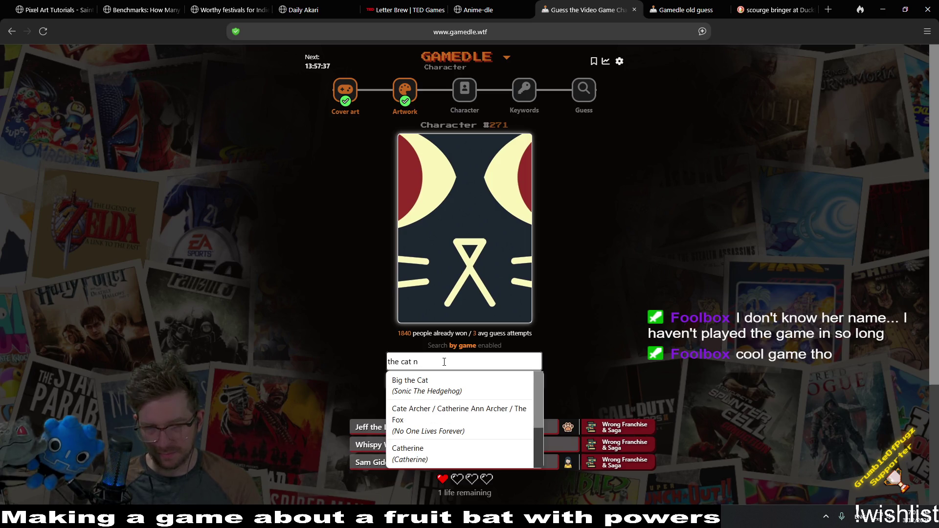
text(night)
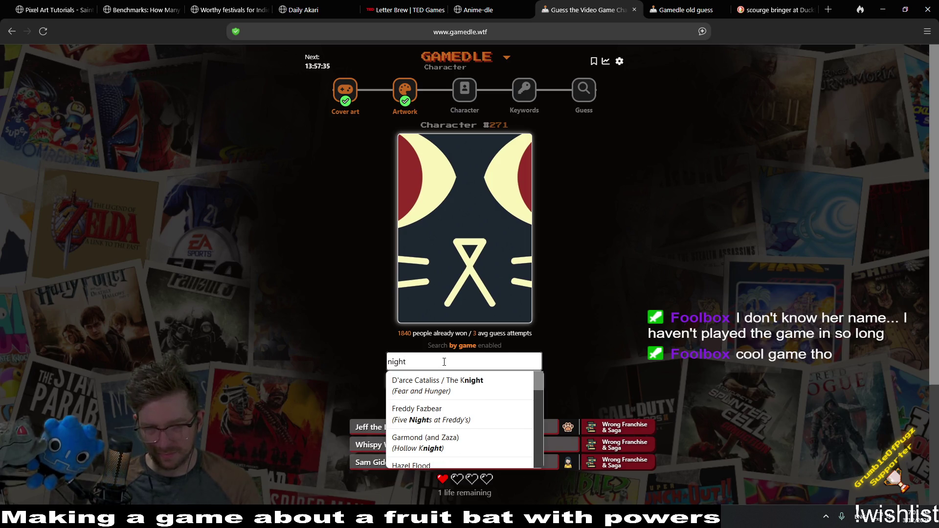
text( in)
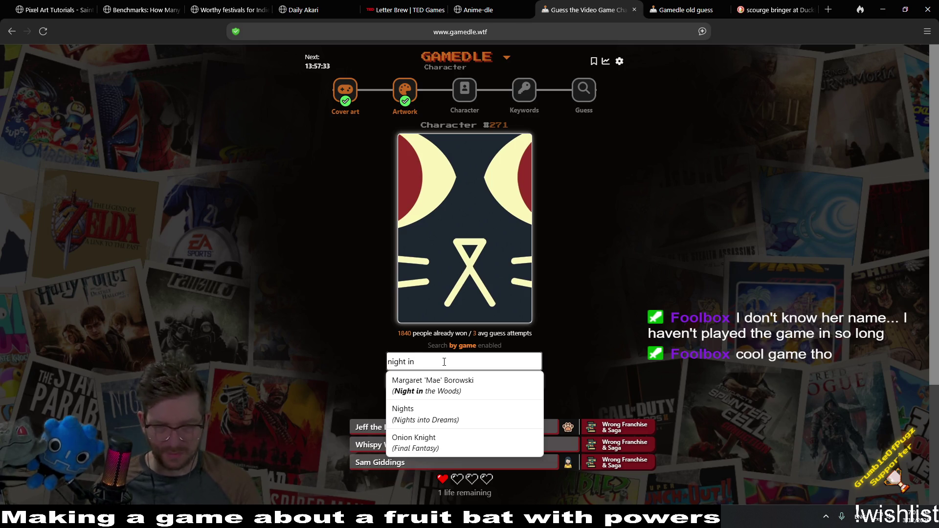
click(485, 391)
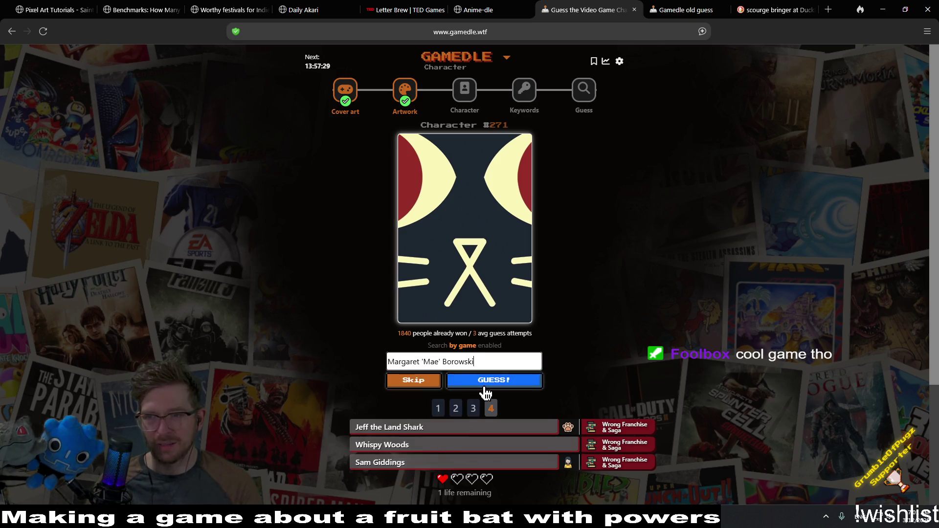
click(483, 388)
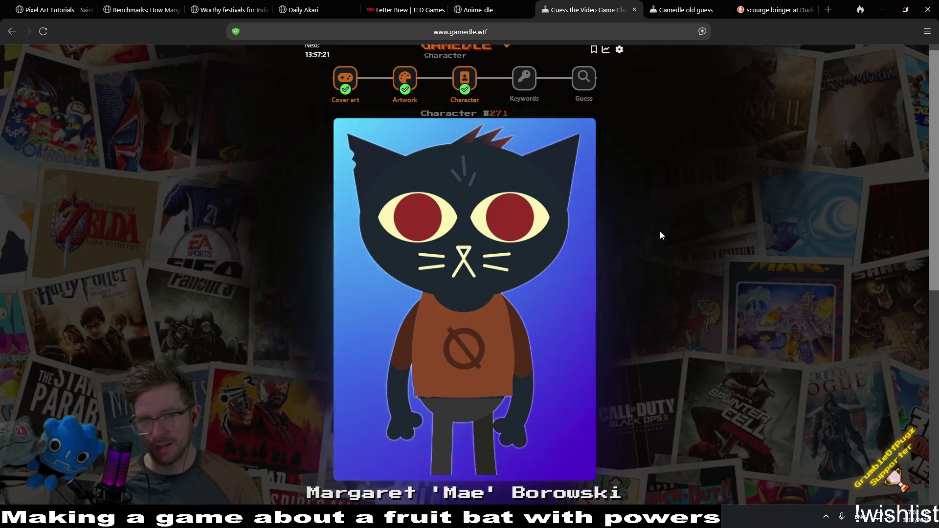
scroll(666, 264, down, 1)
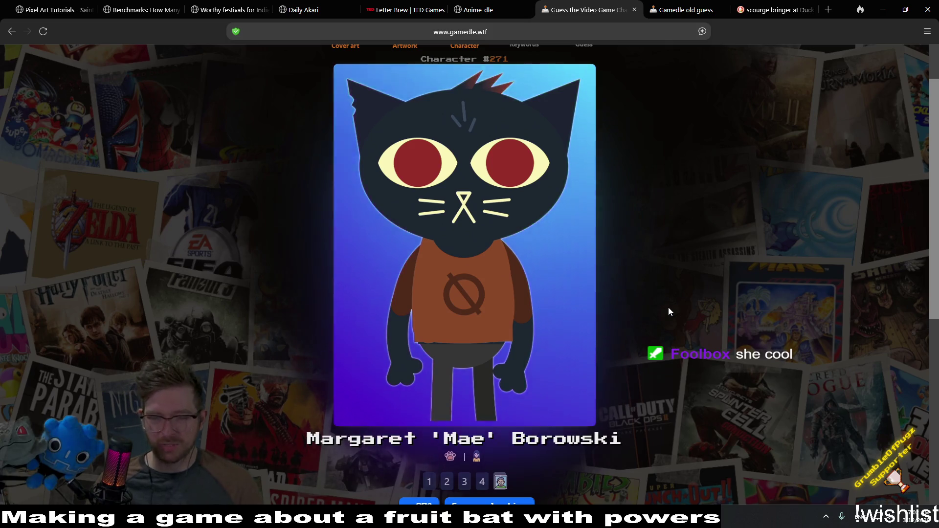
- Open Keywords puzzle #978 with clues Wizard, Alchemy and Explosions and 6 lives
scroll(669, 308, up, 1)
click(524, 90)
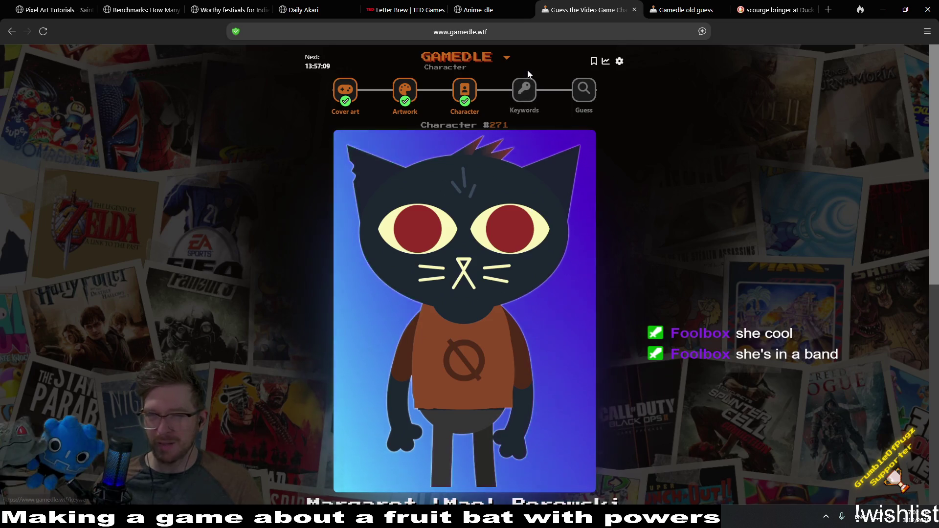
click(527, 92)
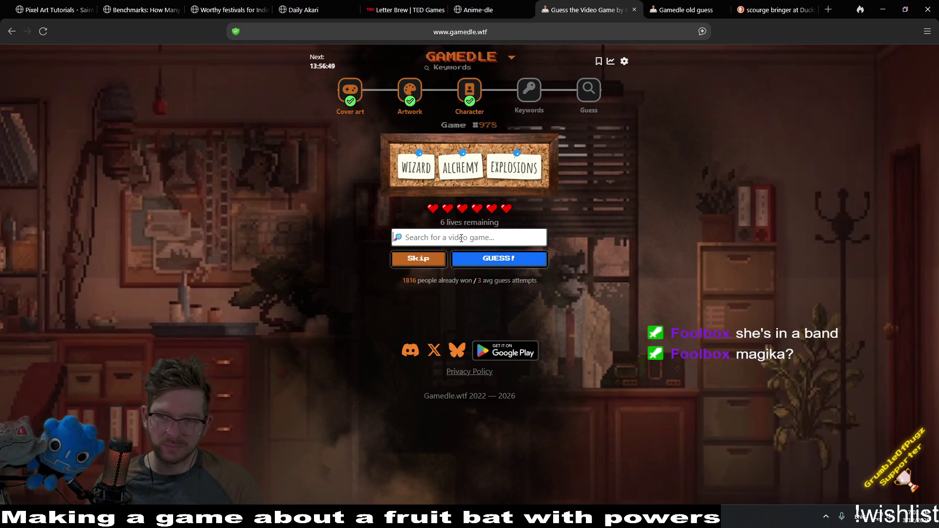
- Search 'magika' and submit Magicka as the first Keywords guess, which is wrong
click(461, 238)
text(magika)
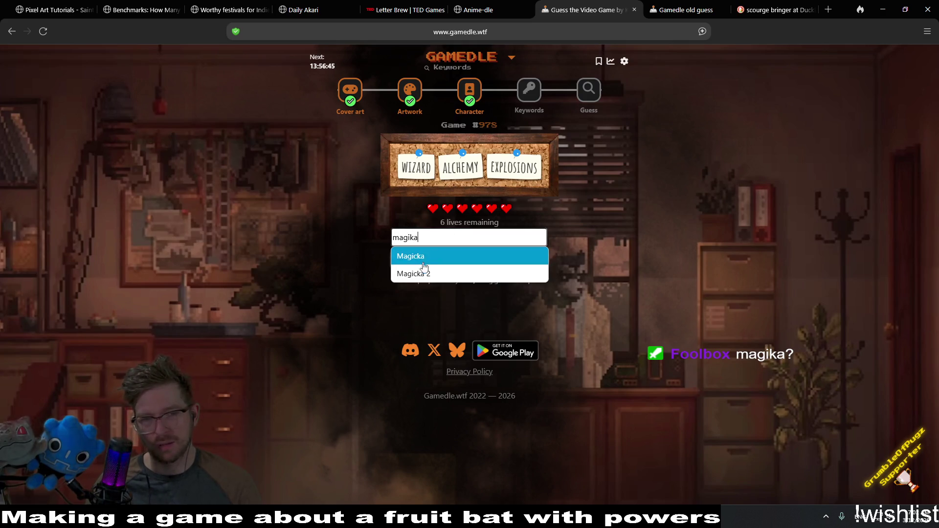
click(423, 265)
click(439, 241)
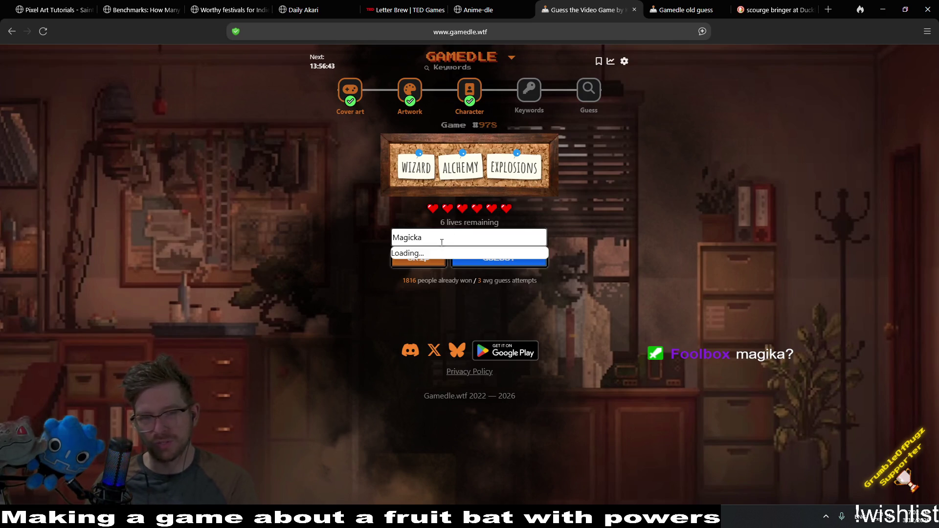
click(489, 256)
click(494, 259)
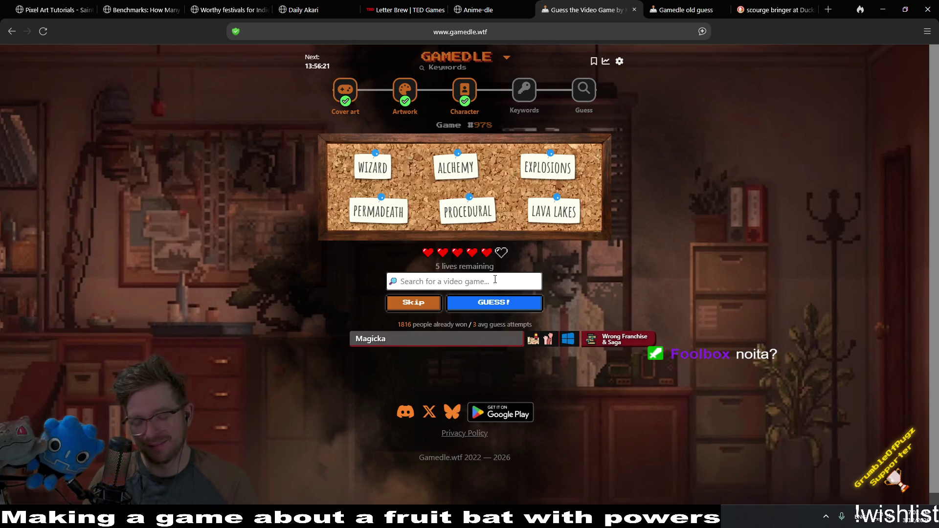
- Submit Noita from the 'noita' suggestions to solve the Keywords puzzle
text(noita)
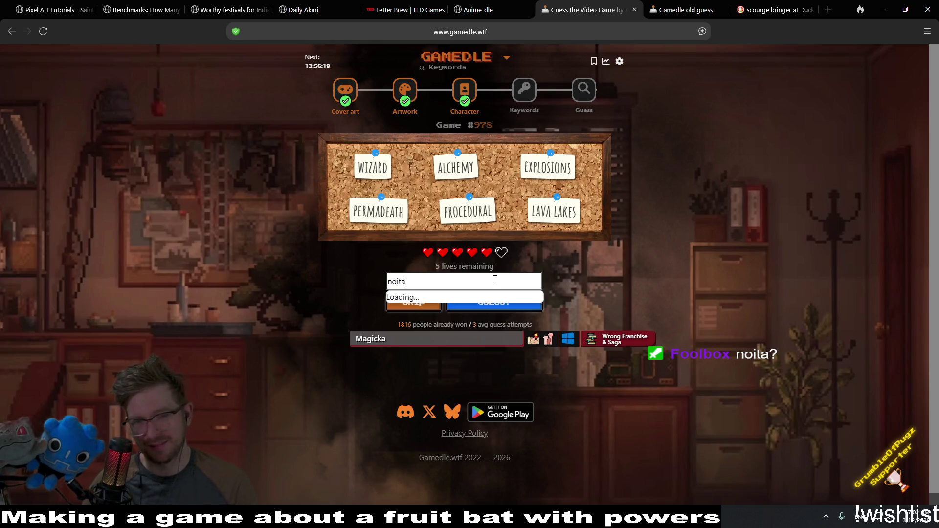
key(Down)
key(Return)
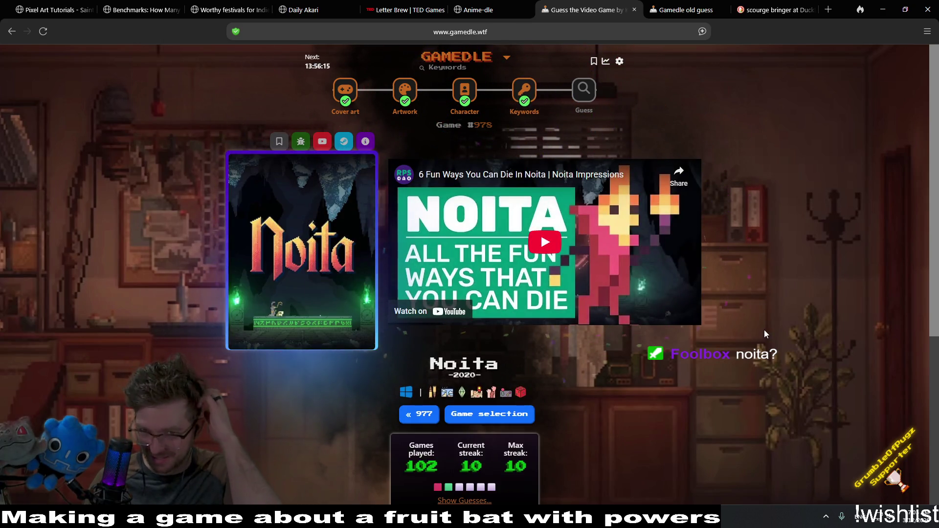
click(585, 98)
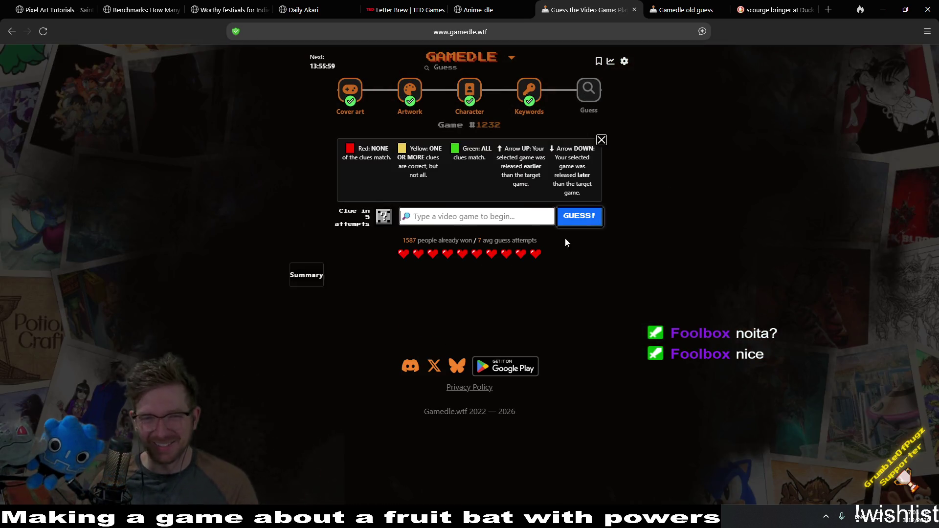
- Guess Stellar Blade in Guess puzzle #1232, matching only game mode and third-person perspective
click(473, 216)
text(stella)
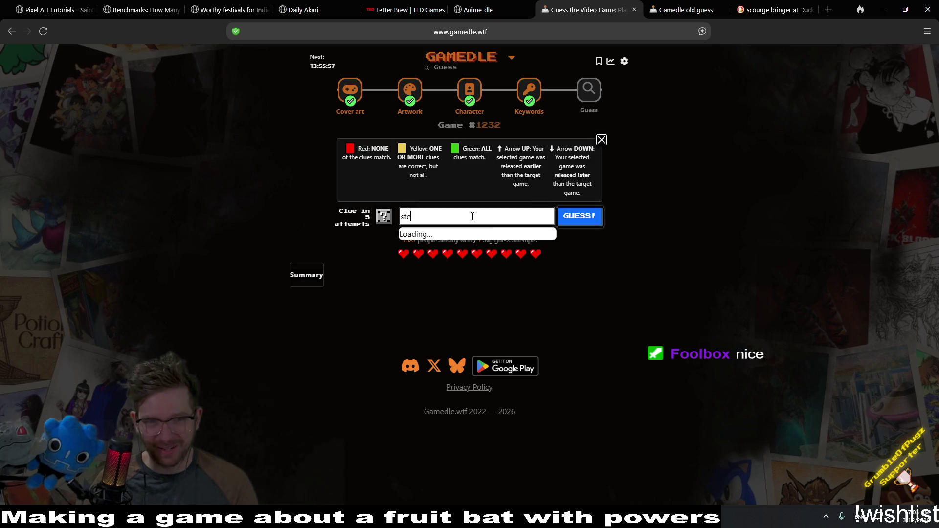
text(r blade)
click(501, 238)
click(585, 224)
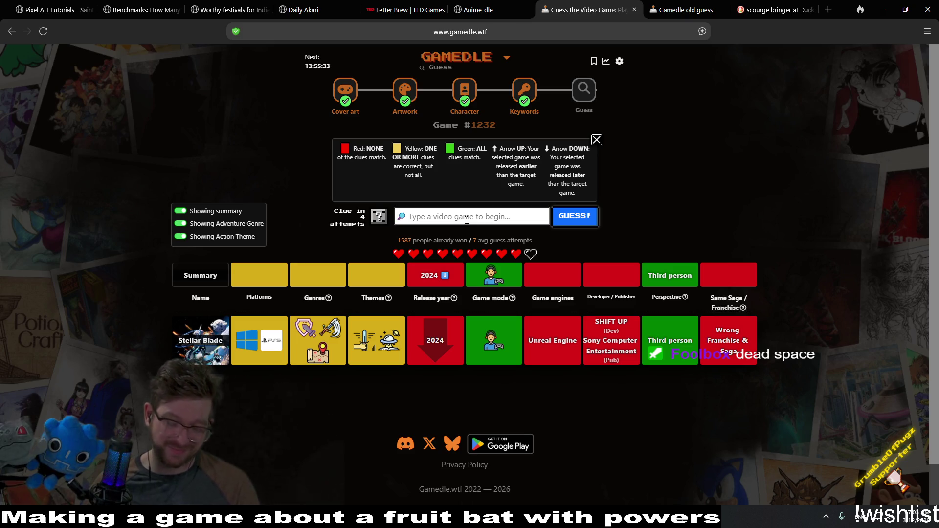
- Guess Dead Space (original) and Tomb Raider (original), narrowing the release year to 1997–2007
text(dead space)
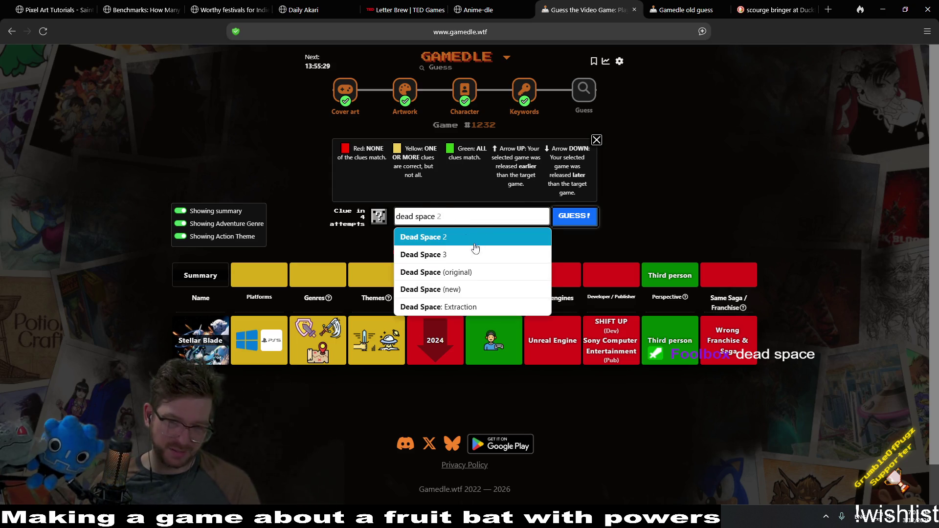
click(465, 273)
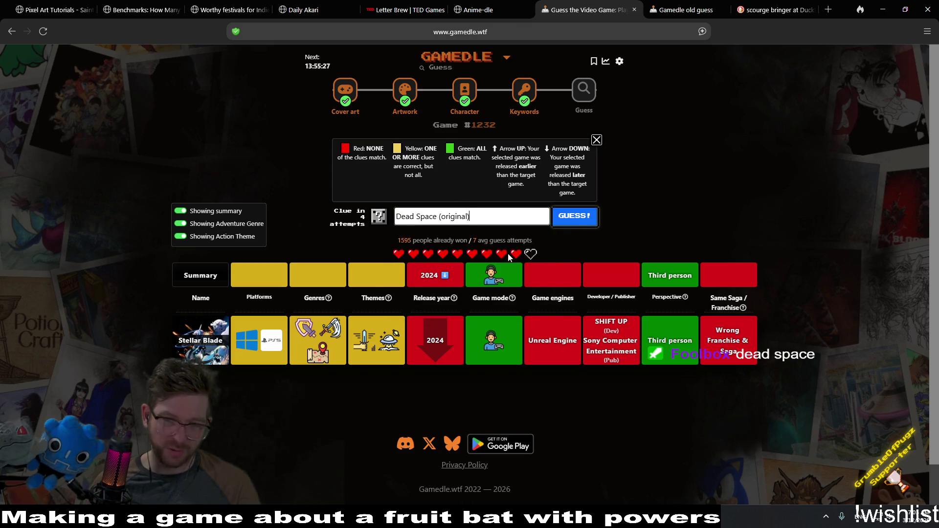
click(586, 223)
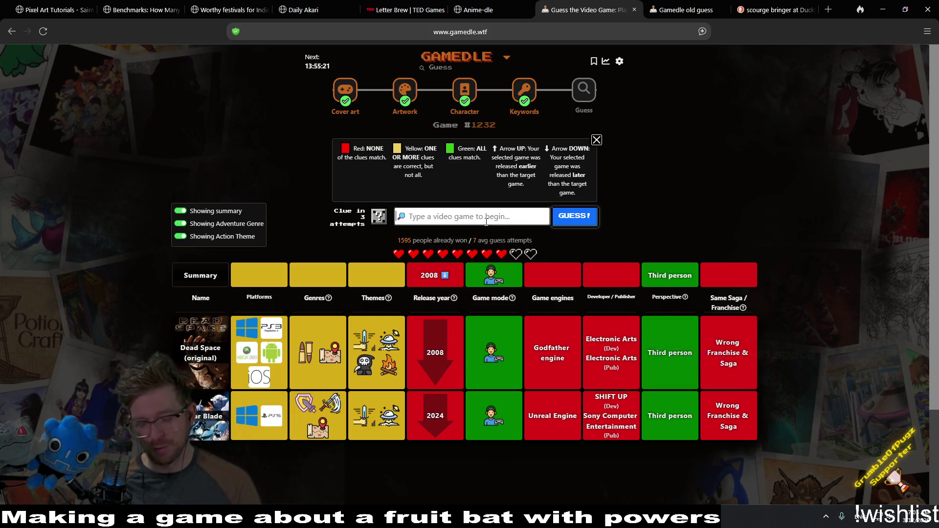
text(tomb raide)
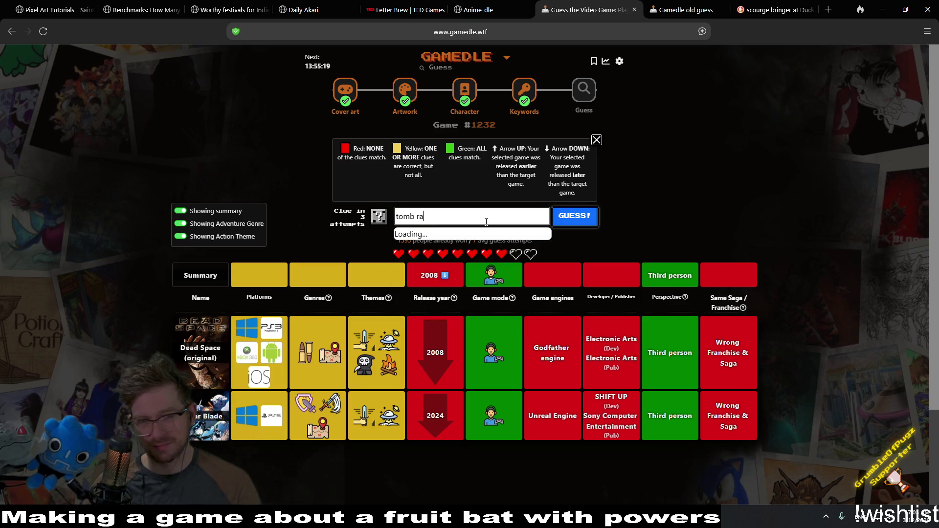
text(r)
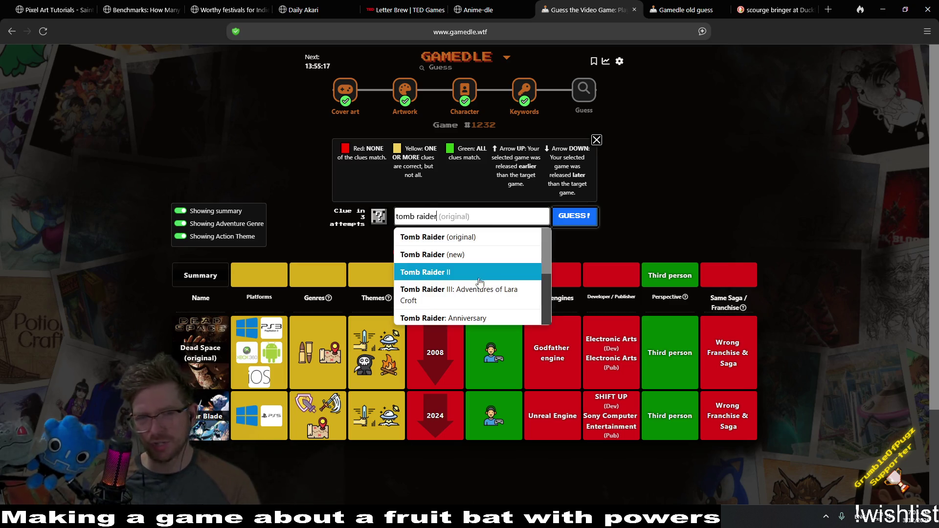
click(484, 238)
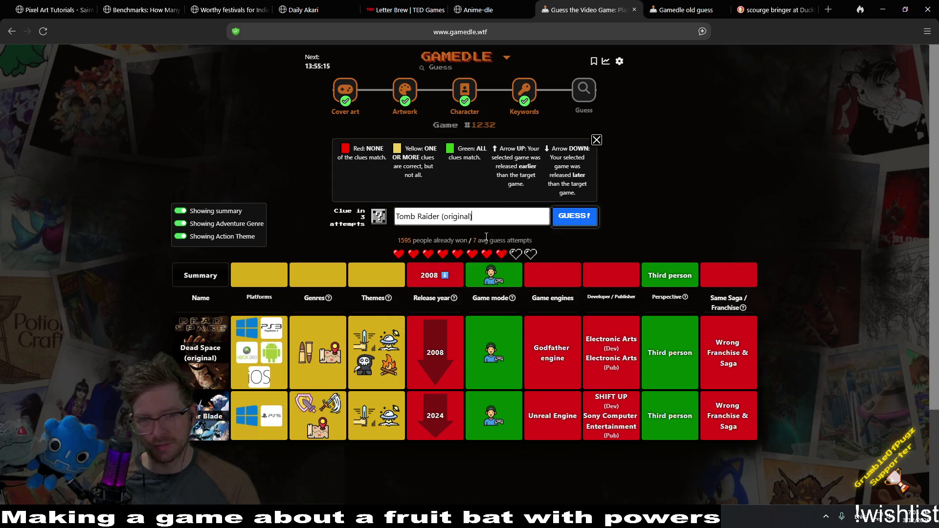
click(571, 221)
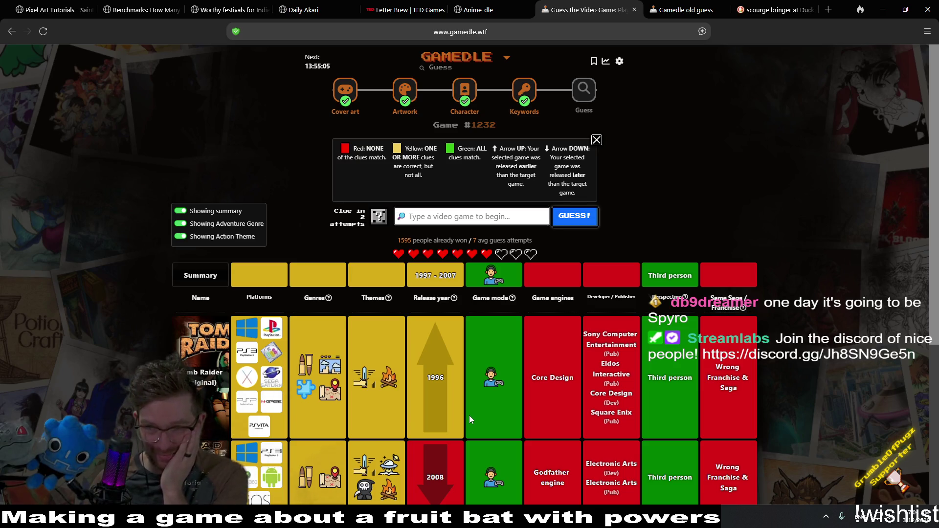
scroll(469, 416, down, 5)
scroll(468, 415, up, 5)
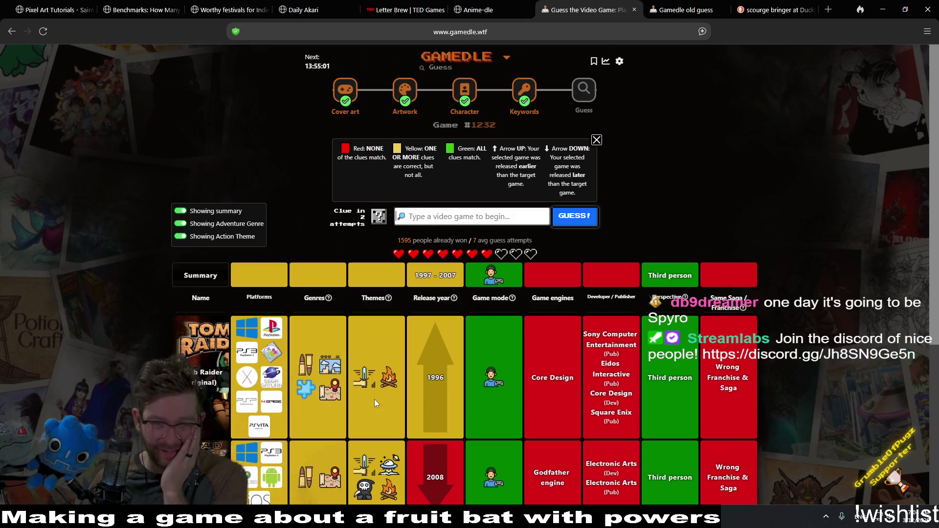
mouse_move(377, 384)
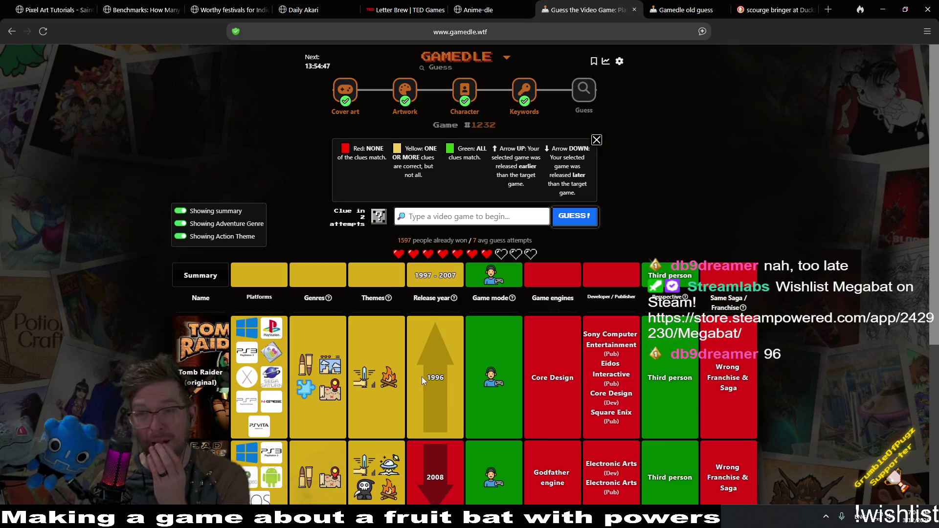
scroll(466, 359, down, 5)
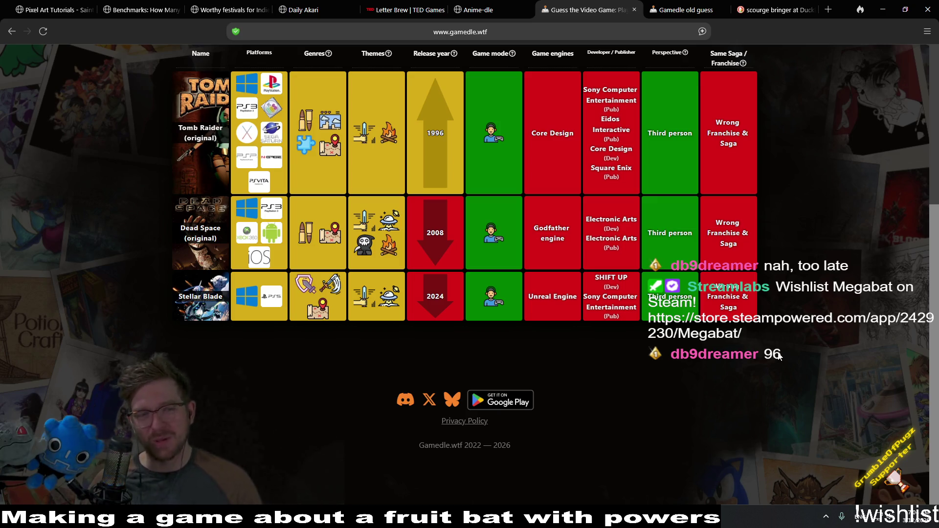
scroll(781, 305, up, 5)
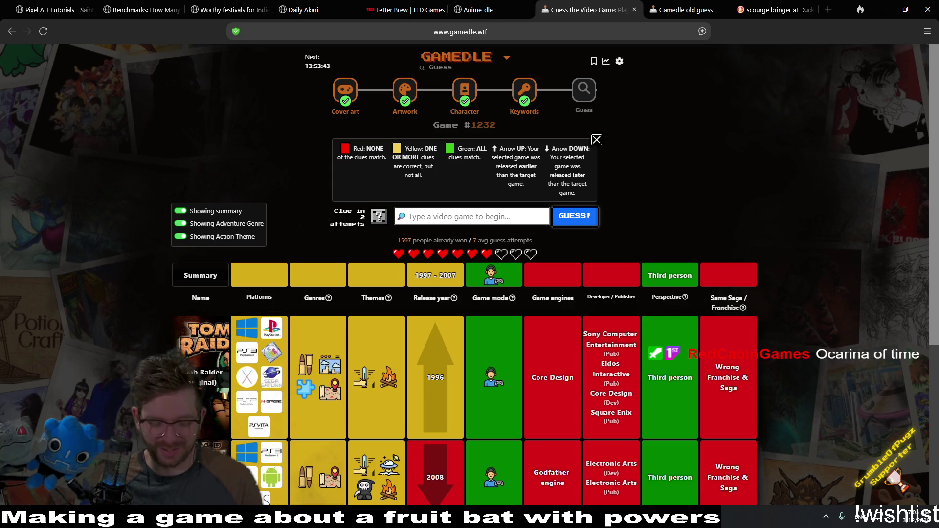
text(o)
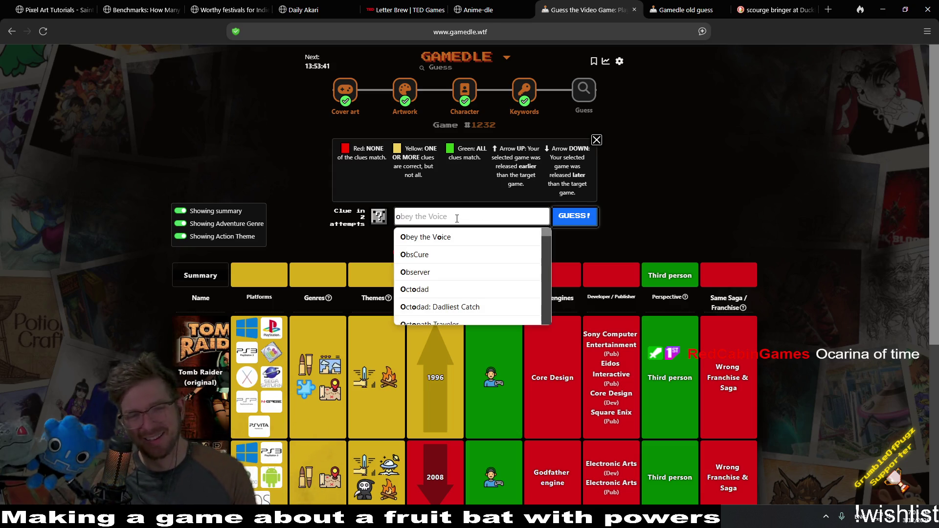